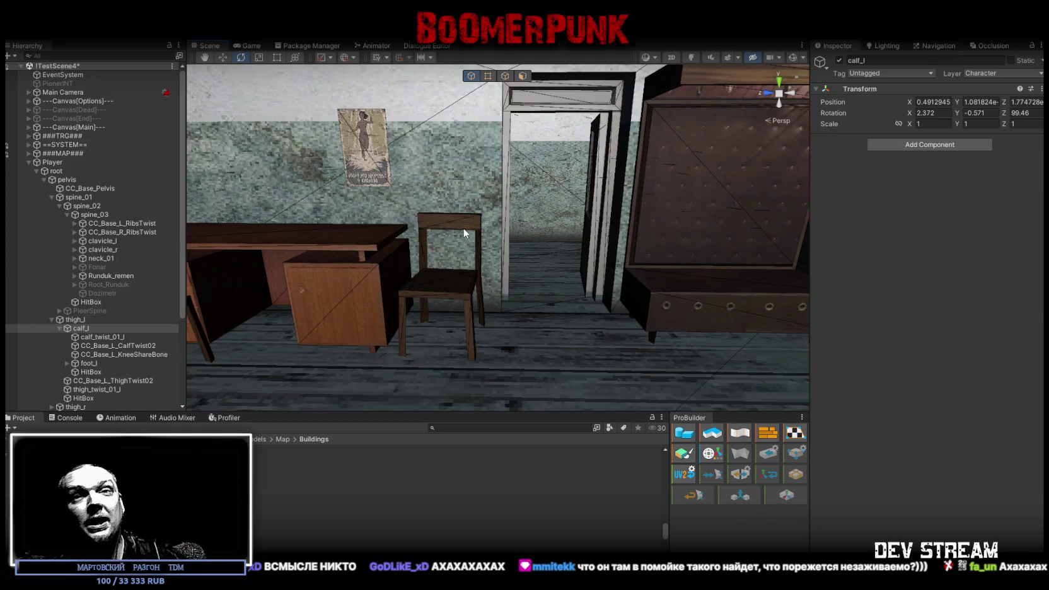
- Fly the scene camera out through the doorway to face the porch from outside
key("w")
mouse_move(465, 232)
right_mouse_down()
mouse_move(691, 235)
mouse_move(623, 282)
mouse_move(631, 291)
right_mouse_up()
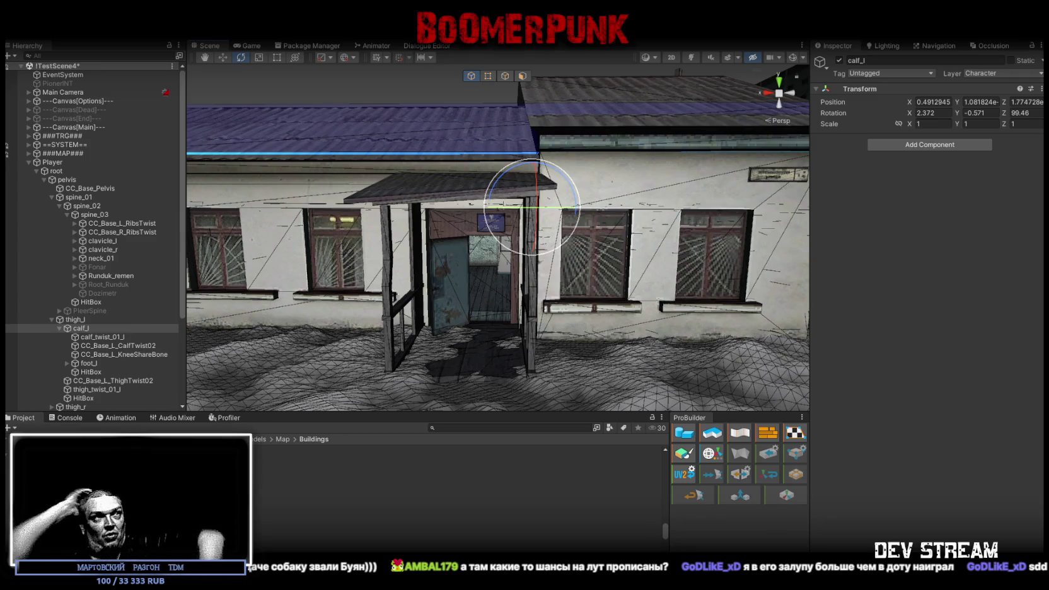
- Orbit under the porch roof and around its entrance, then pull back to a wide city shot
mouse_move(604, 236)
right_mouse_down()
mouse_move(459, 262)
mouse_move(555, 242)
right_mouse_up()
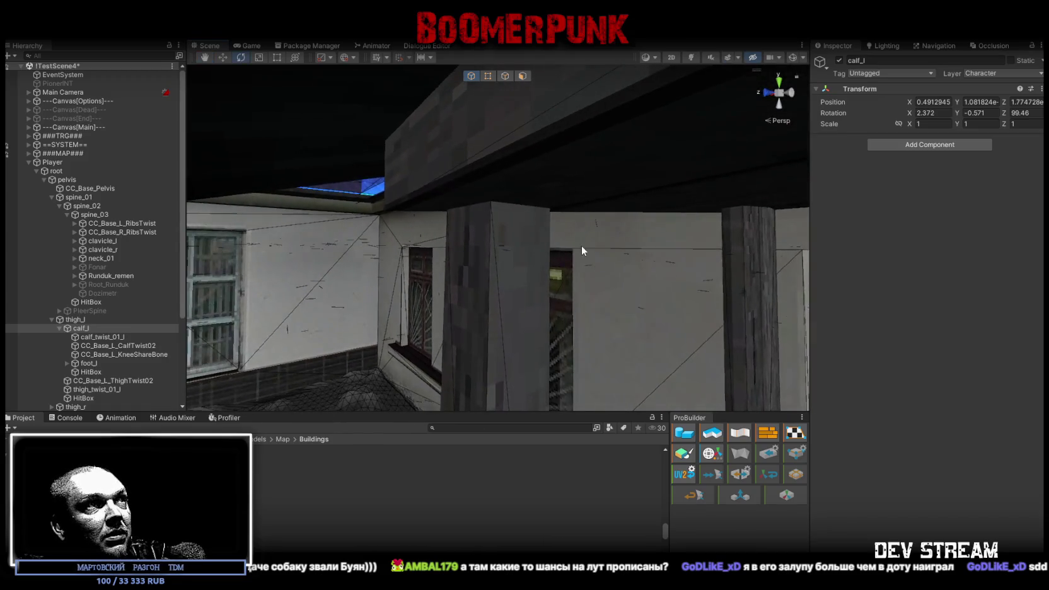
mouse_move(556, 242)
right_mouse_down()
mouse_move(579, 261)
mouse_move(775, 239)
mouse_move(699, 276)
right_mouse_up()
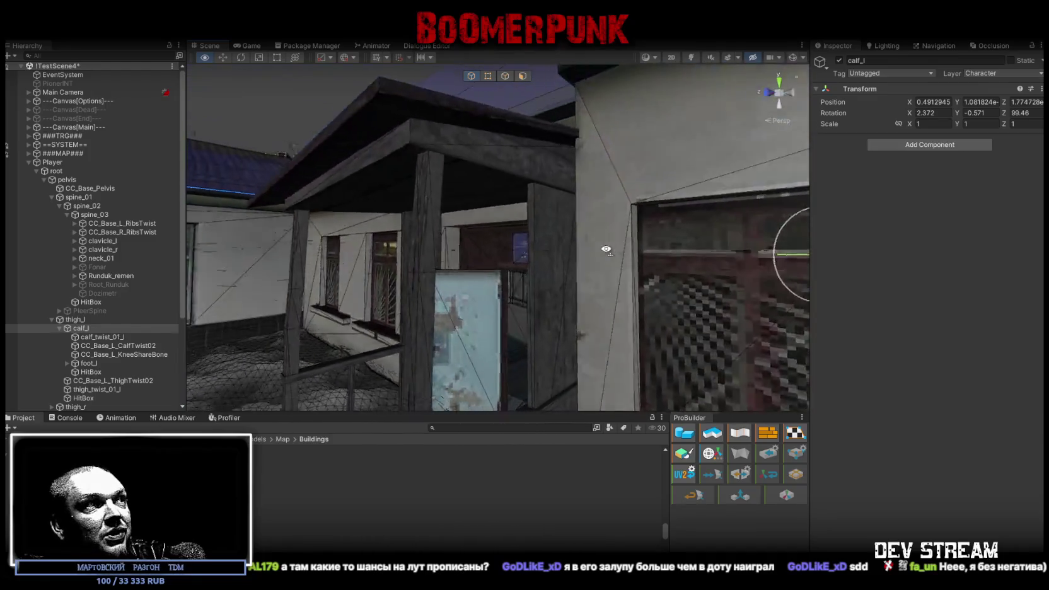
right_click_drag(699, 276, 785, 276)
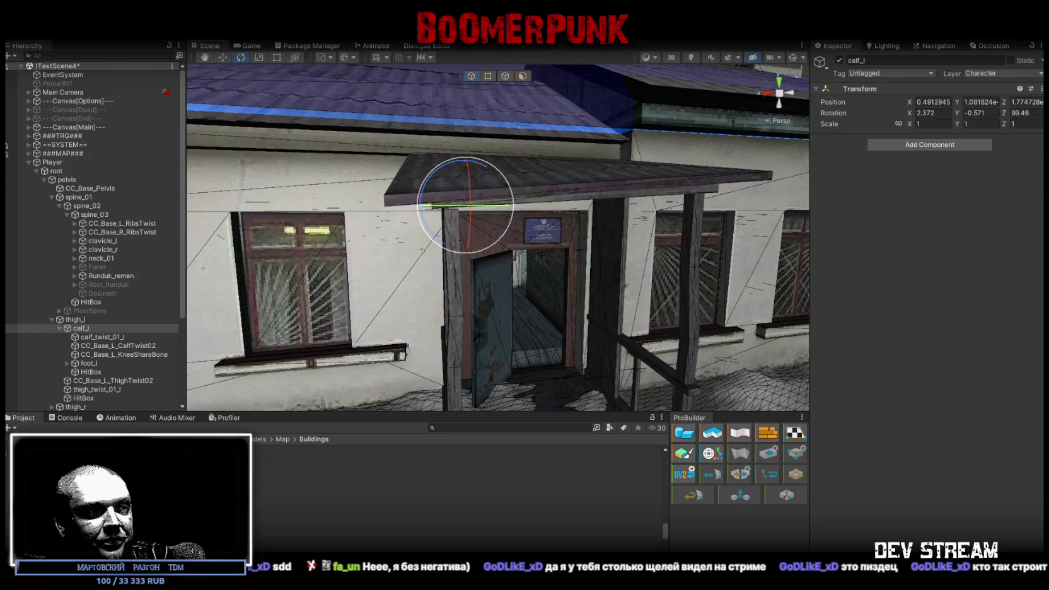
mouse_move(609, 299)
right_mouse_down()
mouse_move(807, 334)
mouse_move(659, 323)
mouse_move(587, 295)
mouse_move(684, 319)
right_mouse_up()
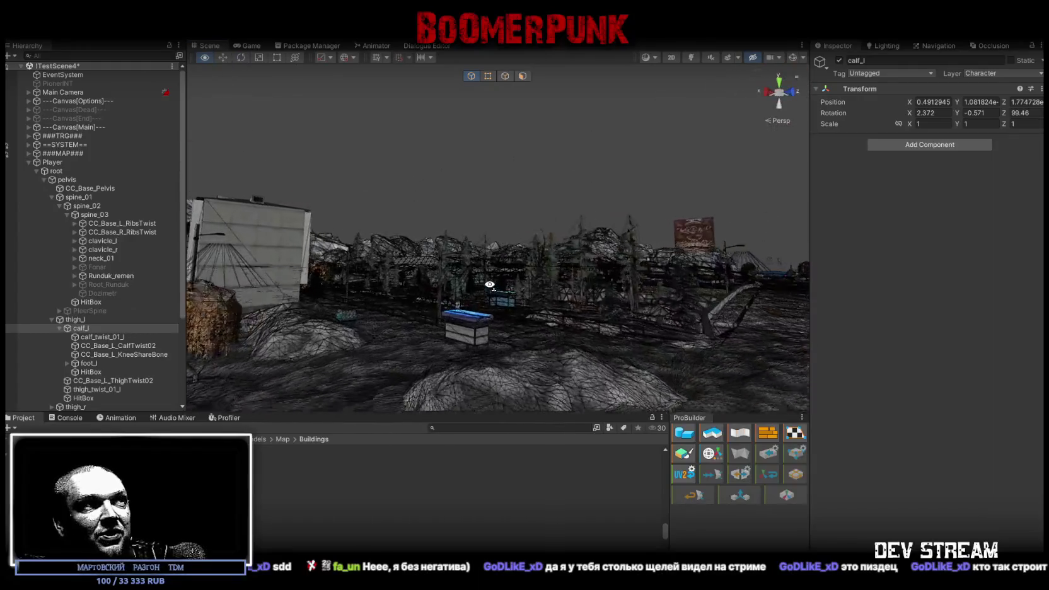
- Fly to a street view with blue-roofed kiosks and collapse Player in the Hierarchy
right_click_drag(684, 320, 613, 326)
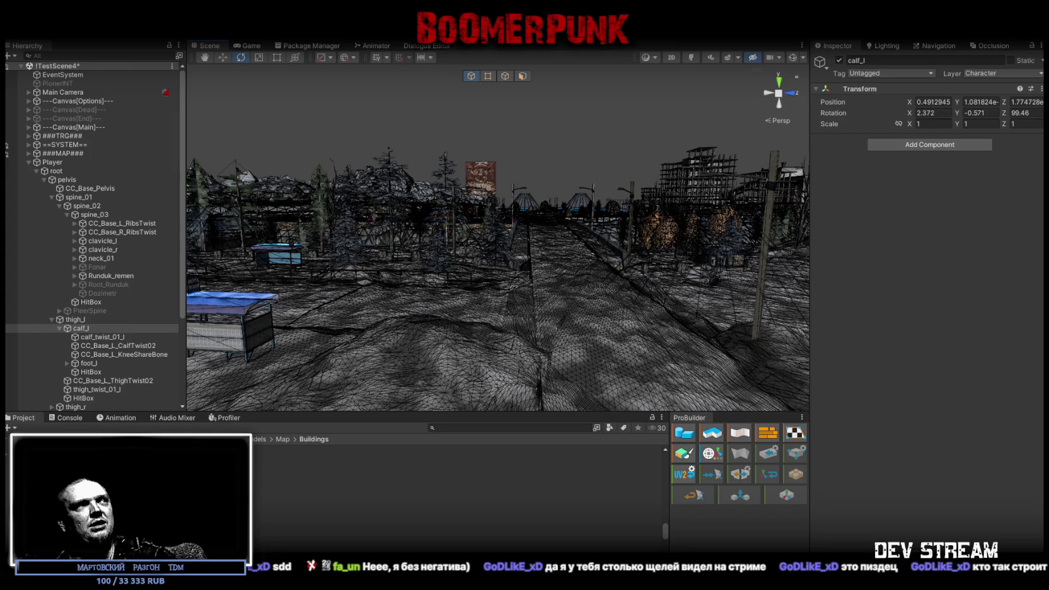
left_click(29, 162)
- Expand ==SYSTEM==, -InventoryLogic and GarbageLook, then inspect the ShitFuckSpawn trigger
left_click(29, 145)
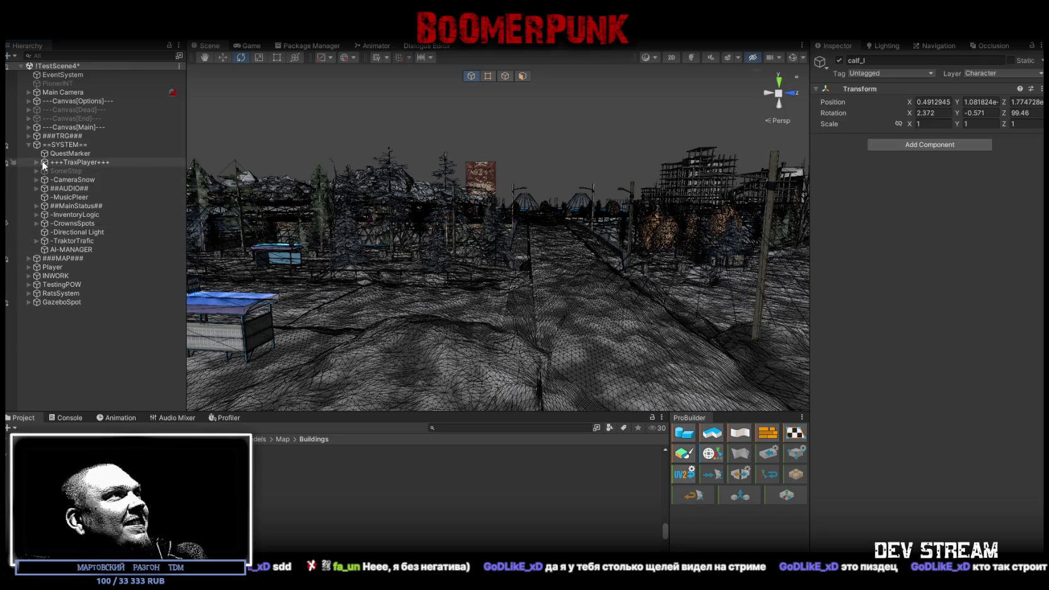
left_click(37, 215)
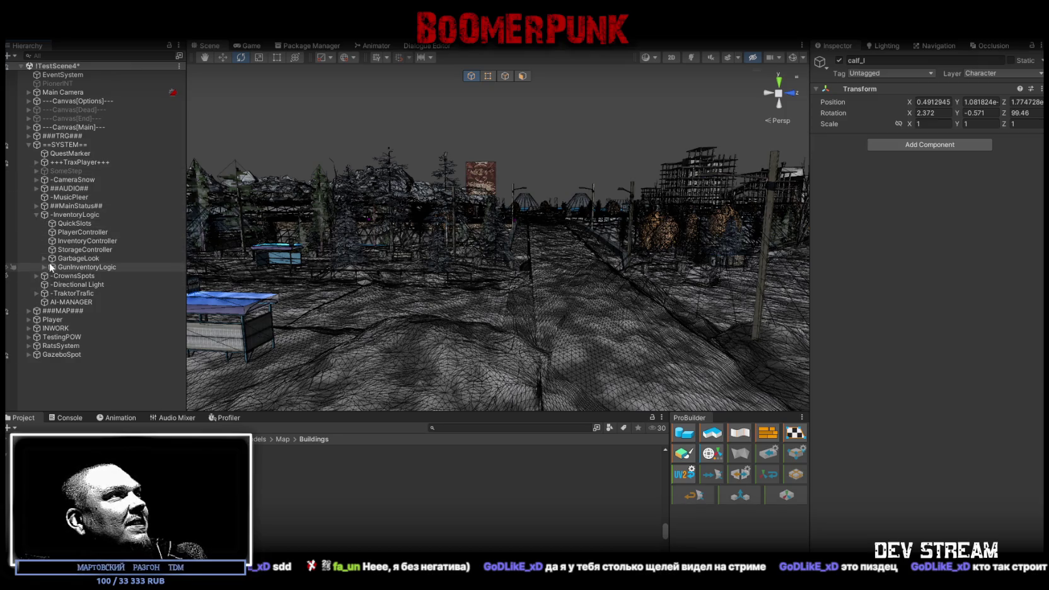
left_click(44, 258)
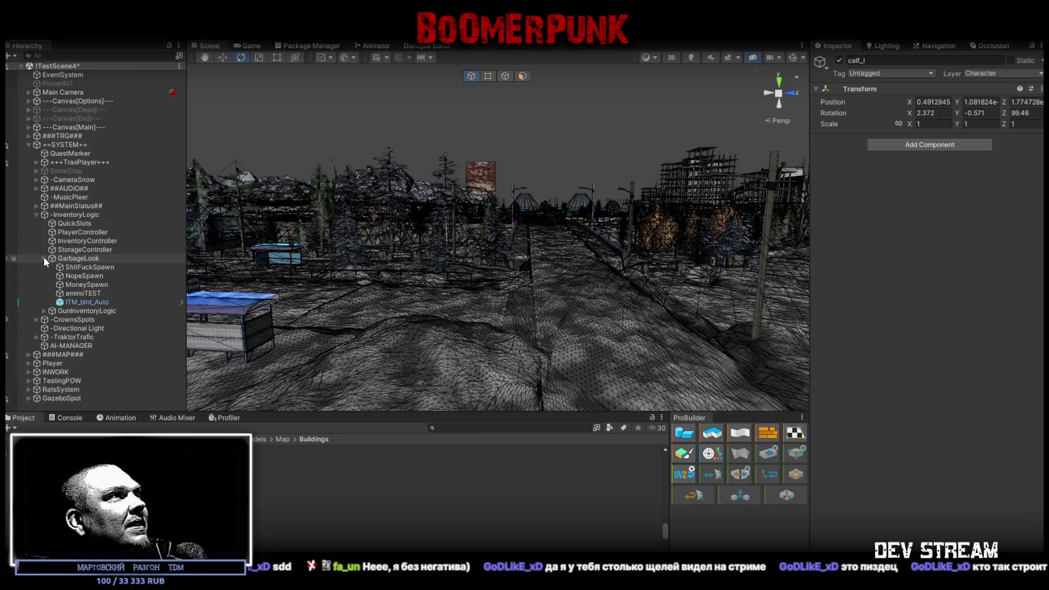
left_click(88, 268)
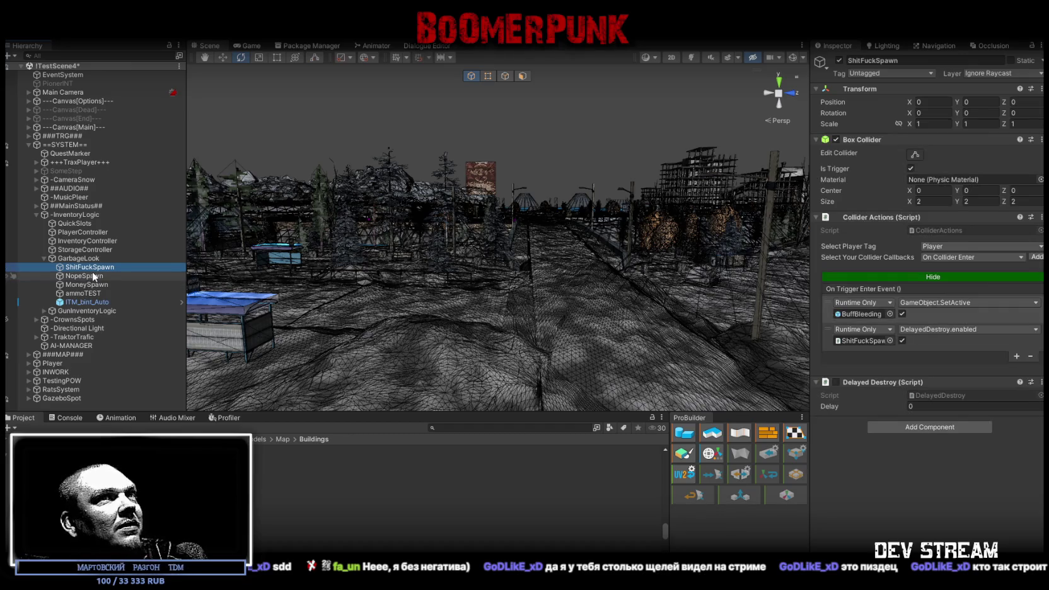
- Inspect the NopeSpawn, MoneySpawn and ammoTEST spawns, then GarbageLook's random prefab spawner settings
left_click(93, 275)
left_click(90, 285)
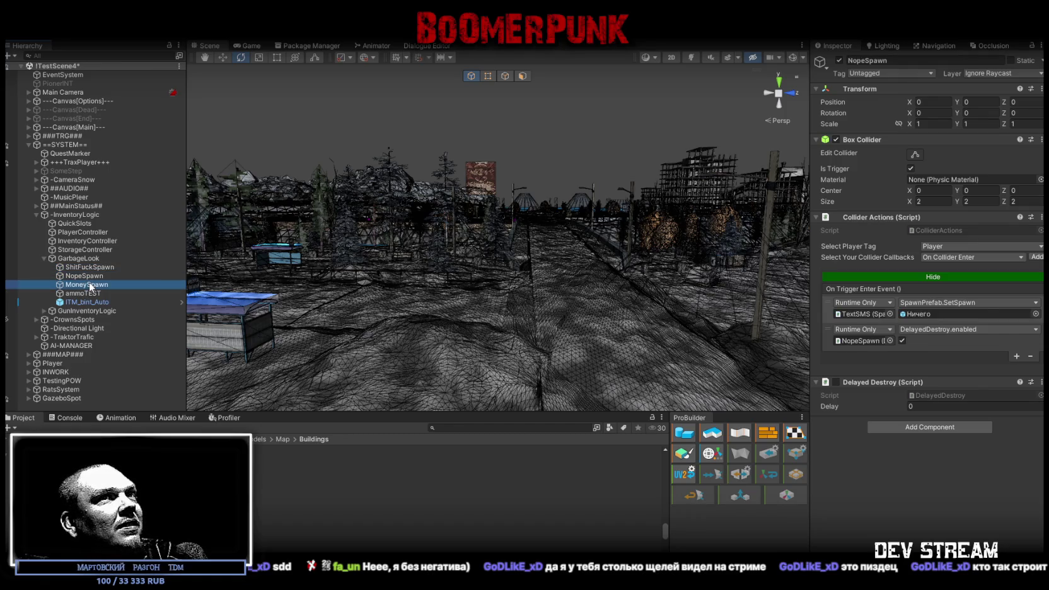
left_click(90, 294)
left_click(88, 258)
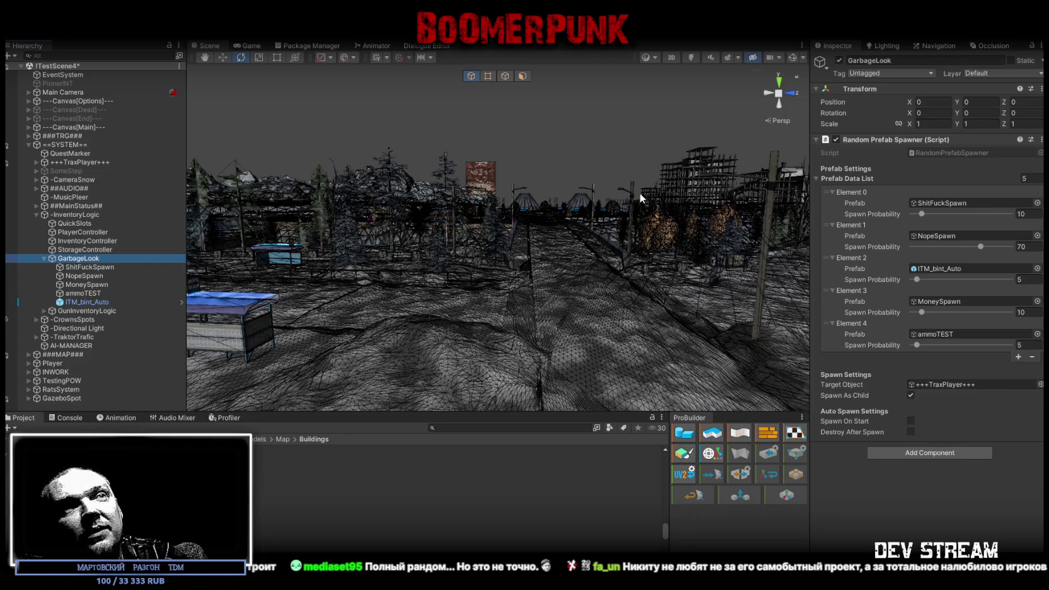
- Collapse GarbageLook's children and show -InventoryLogic's components in the Inspector
right_click_drag(640, 188, 481, 221)
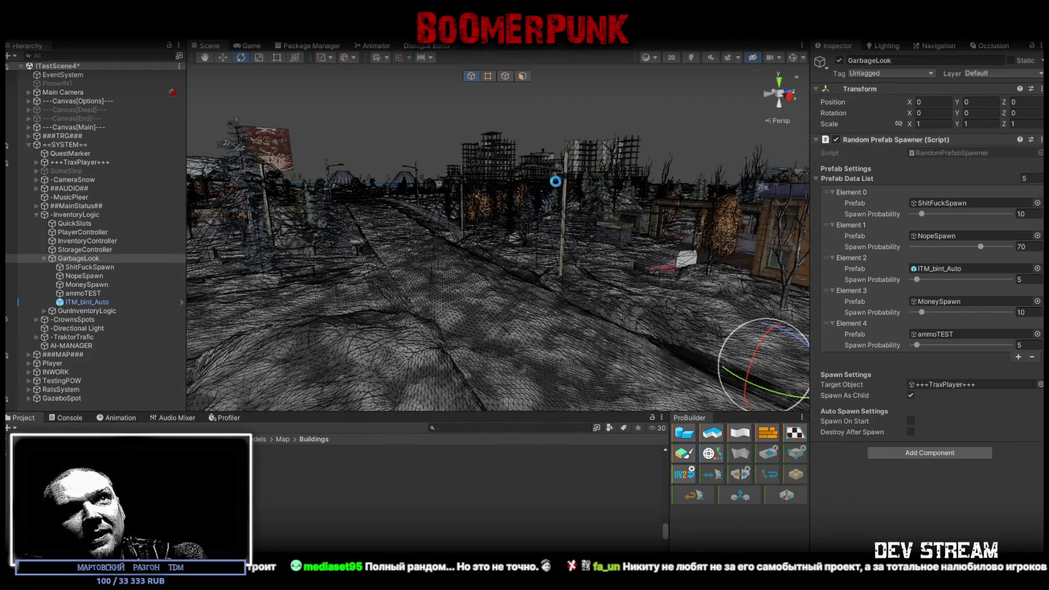
right_click_drag(529, 221, 527, 220)
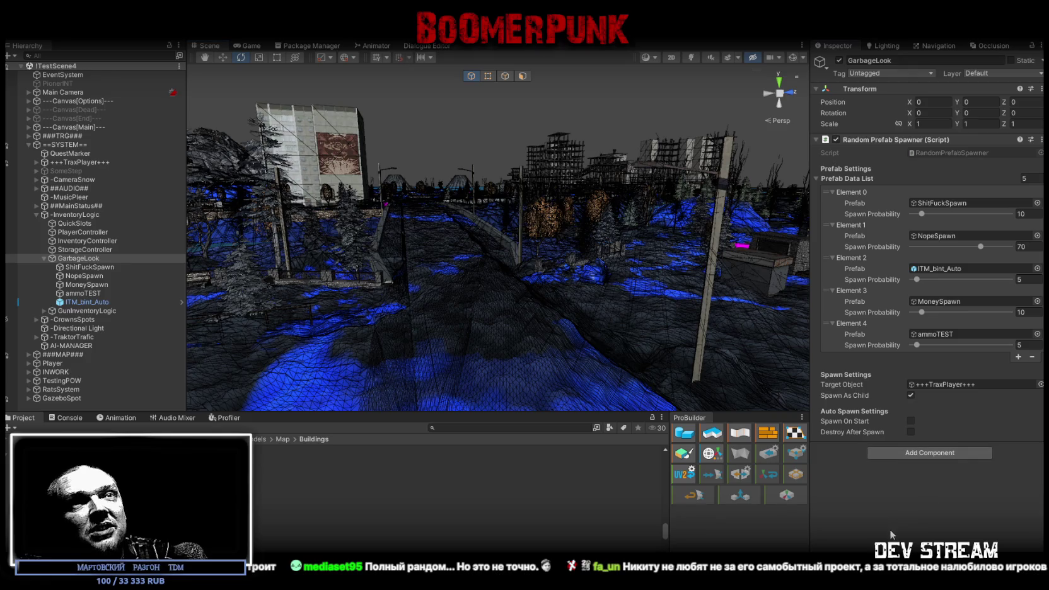
left_click(43, 259)
left_click(63, 215)
right_click_drag(479, 264, 467, 268)
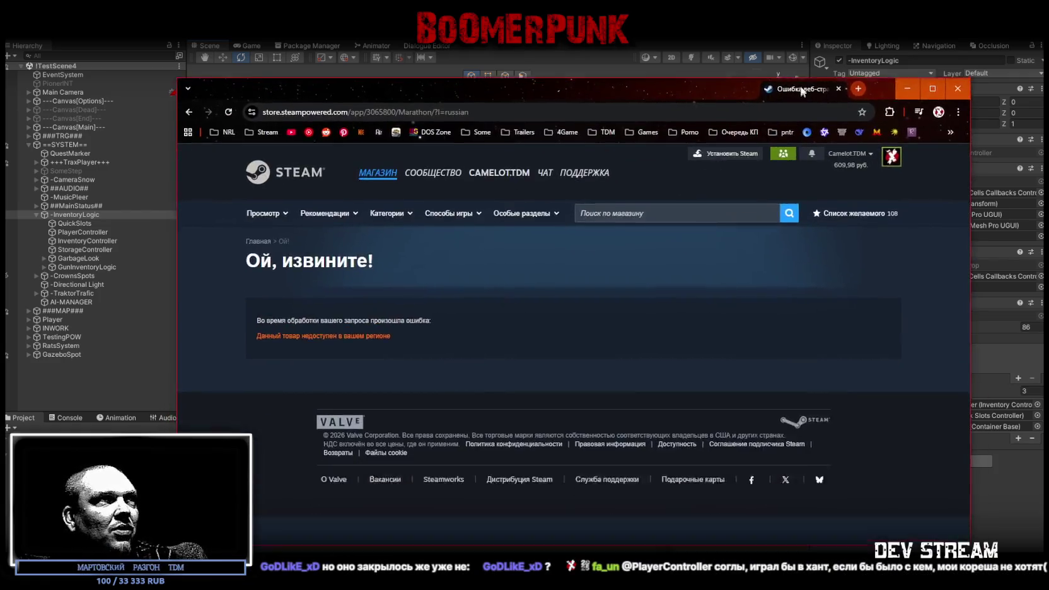
- Nudge the Steam store browser window slightly up and to the left
left_click_drag(795, 96, 788, 82)
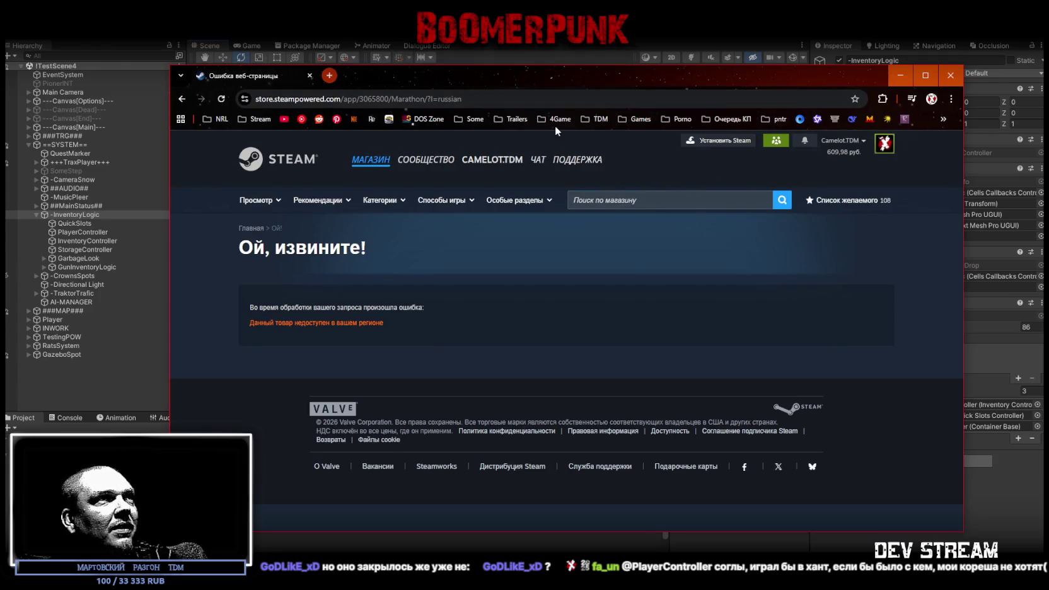
mouse_move(491, 159)
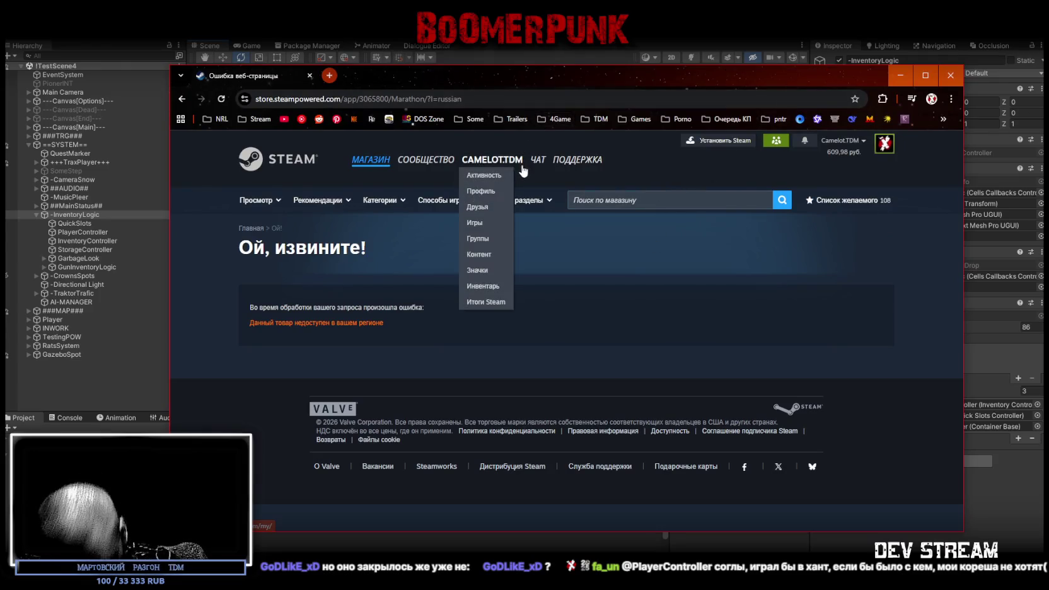
left_click(309, 75)
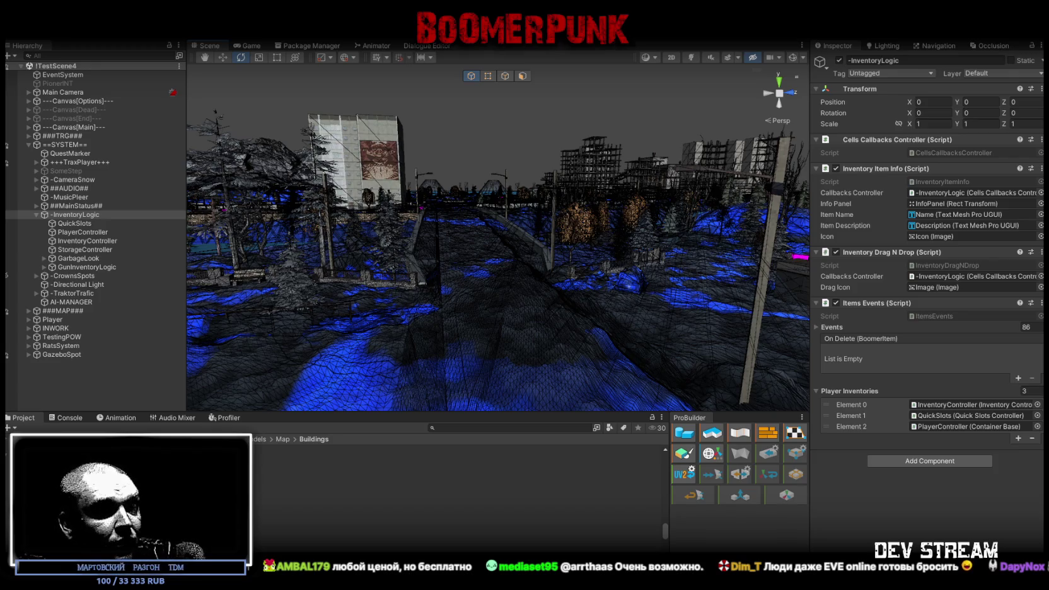
- Switch to Blockbench, zoom in and orbit to view the orange car from behind
key("alt+Tab")
scroll(666, 375, "up", 3)
mouse_move(729, 378)
left_mouse_down()
mouse_move(453, 350)
mouse_move(684, 357)
mouse_move(614, 324)
left_mouse_up()
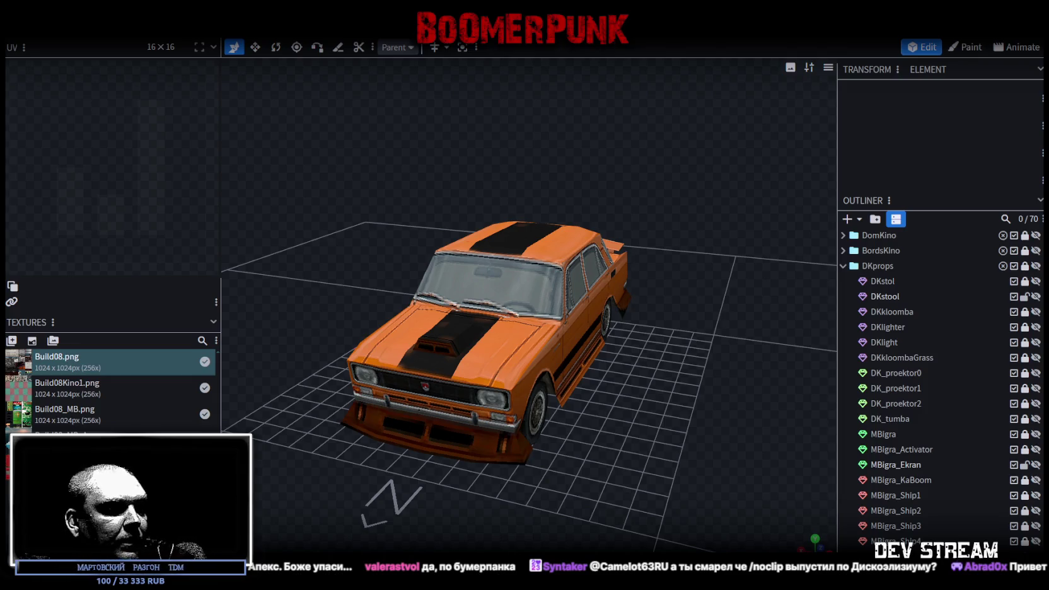
- Alt+Tab to the browser showing the itch.io dashboard with BoomerPunk and Tell Some Story
key("alt+Tab")
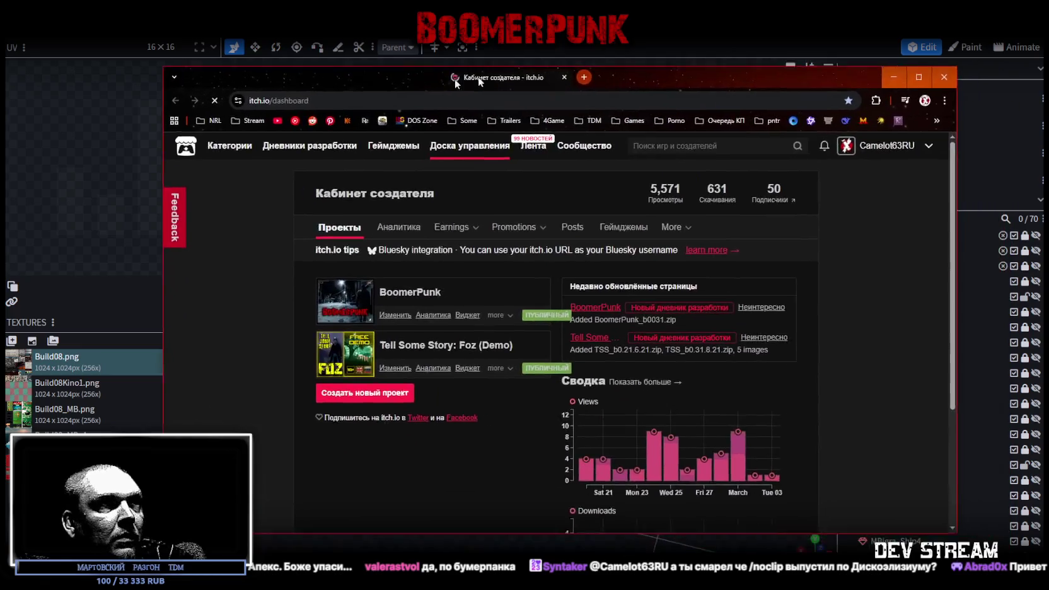
- Maximize the browser and open BoomerPunk's Аналитика page
left_click(831, 74)
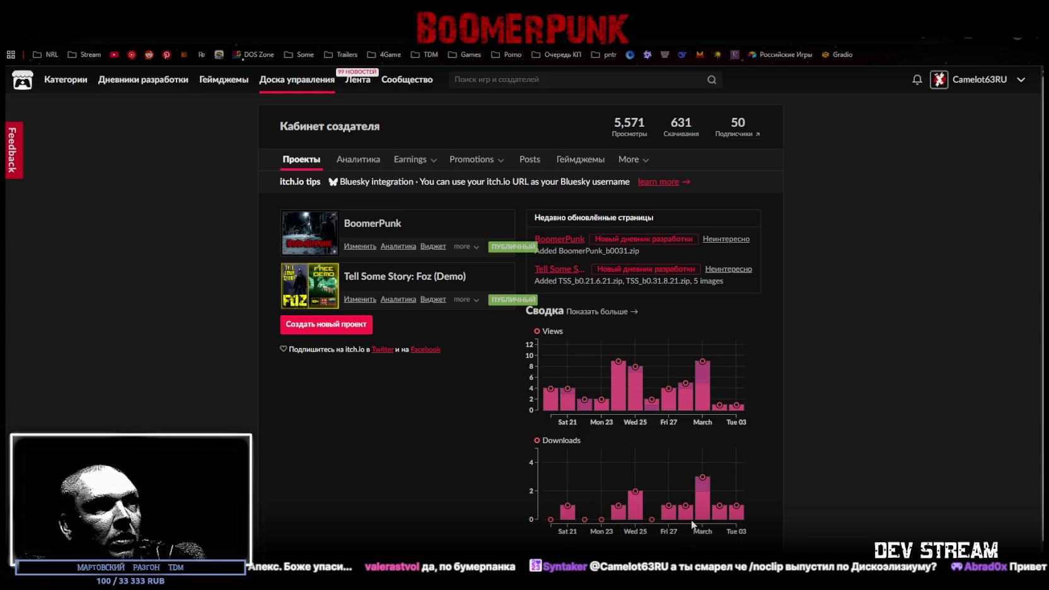
left_click(398, 246)
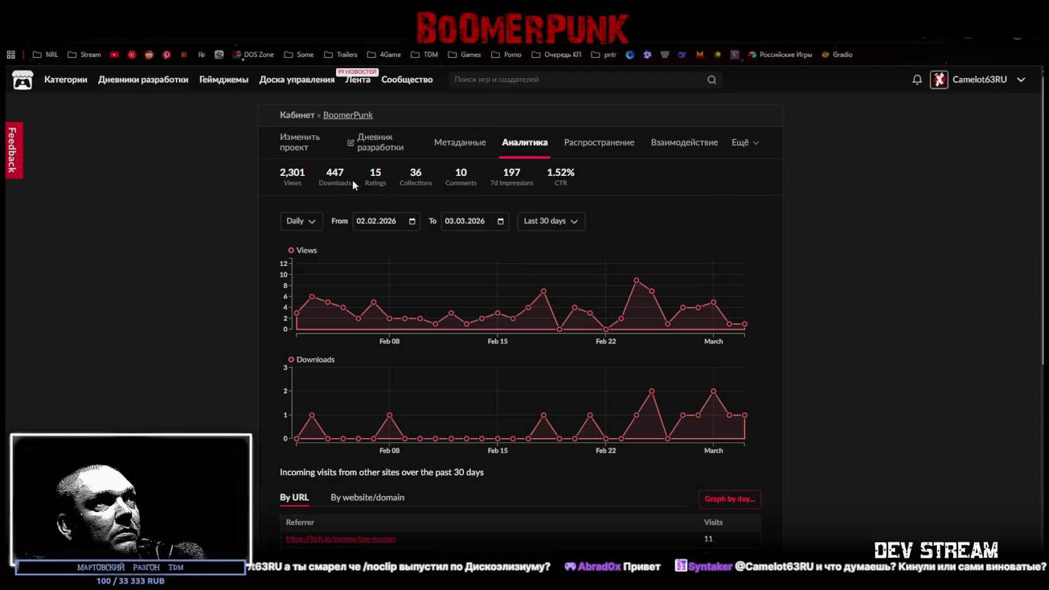
- Highlight BoomerPunk's 2,301 views and 447 downloads totals, then return to Blockbench
left_click_drag(280, 172, 358, 179)
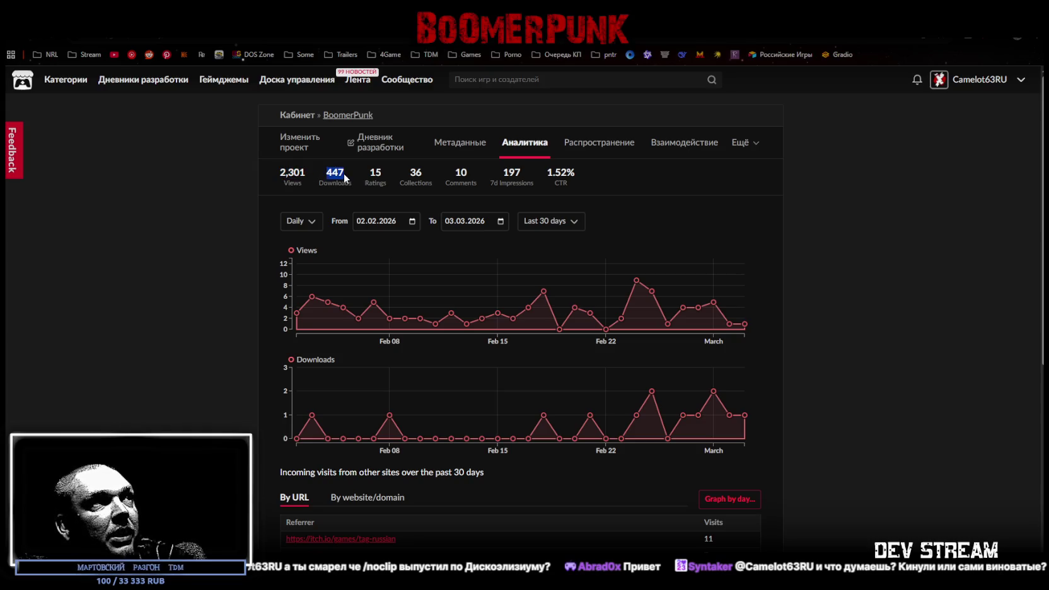
left_click(346, 178)
left_click_drag(372, 170, 432, 185)
left_click(378, 178)
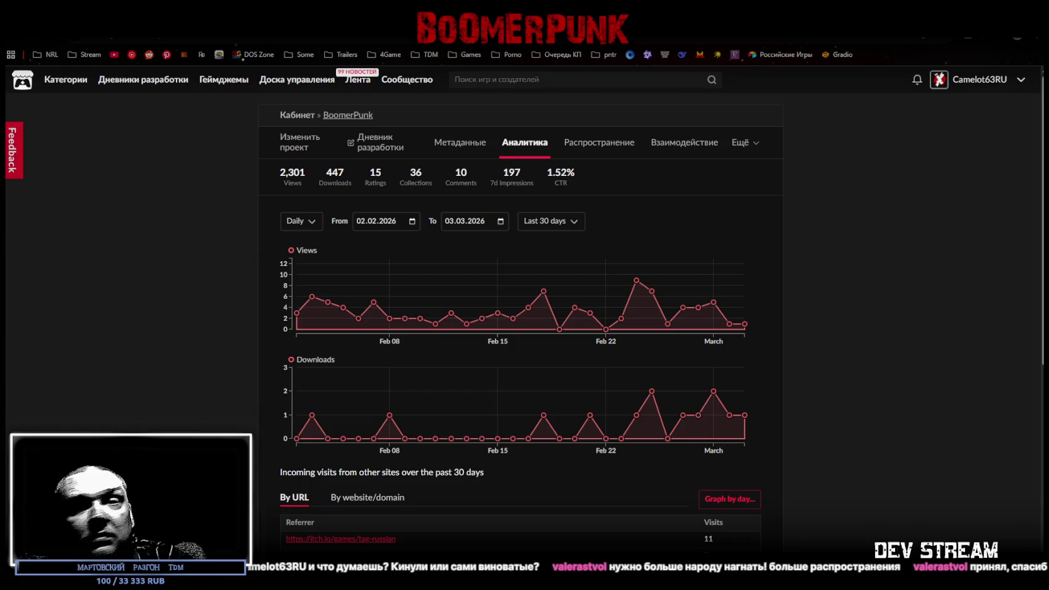
key("alt+Tab")
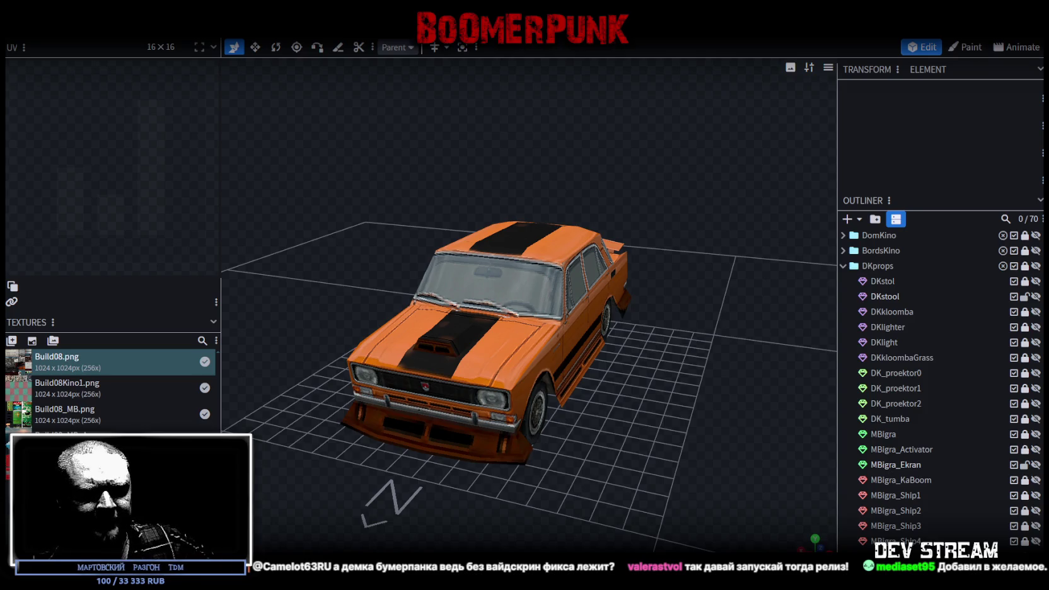
key("alt+Tab")
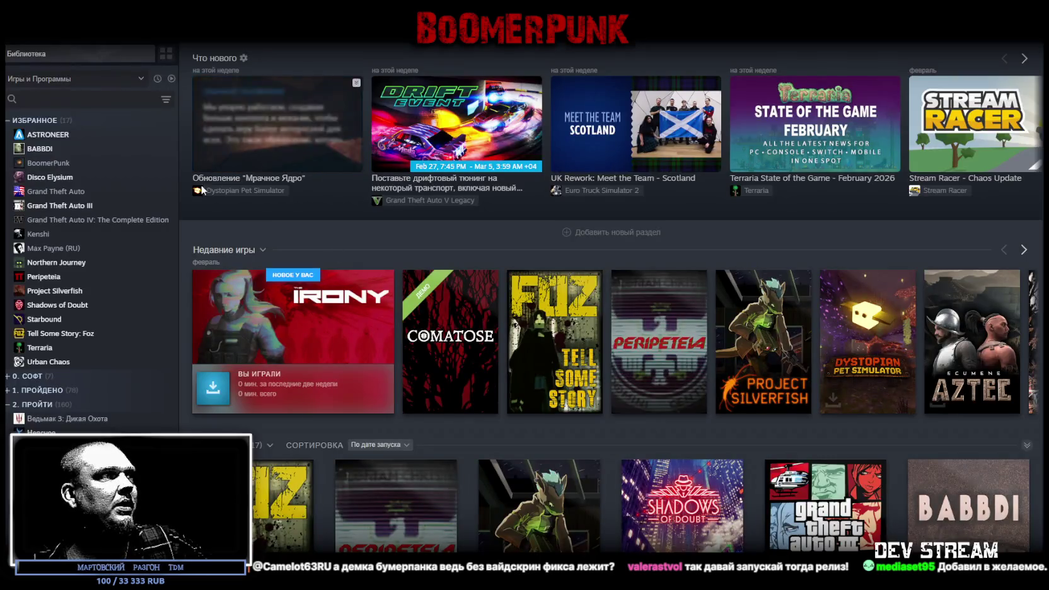
left_click(63, 163)
left_click(242, 270)
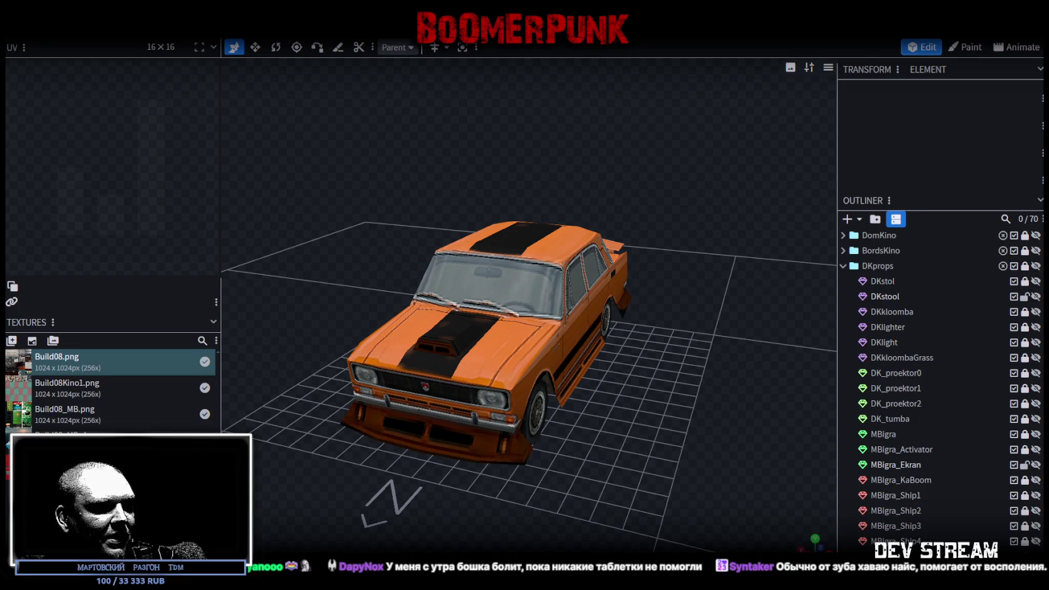
- Leave the textured car model in Blockbench and return to the Unity editor
key("alt+Tab")
- Orbit the Scene view across the map and select the Build19 warehouse, switching to rotate mode
mouse_move(465, 288)
right_mouse_down()
mouse_move(246, 285)
mouse_move(206, 243)
mouse_move(98, 245)
mouse_move(90, 236)
right_mouse_up()
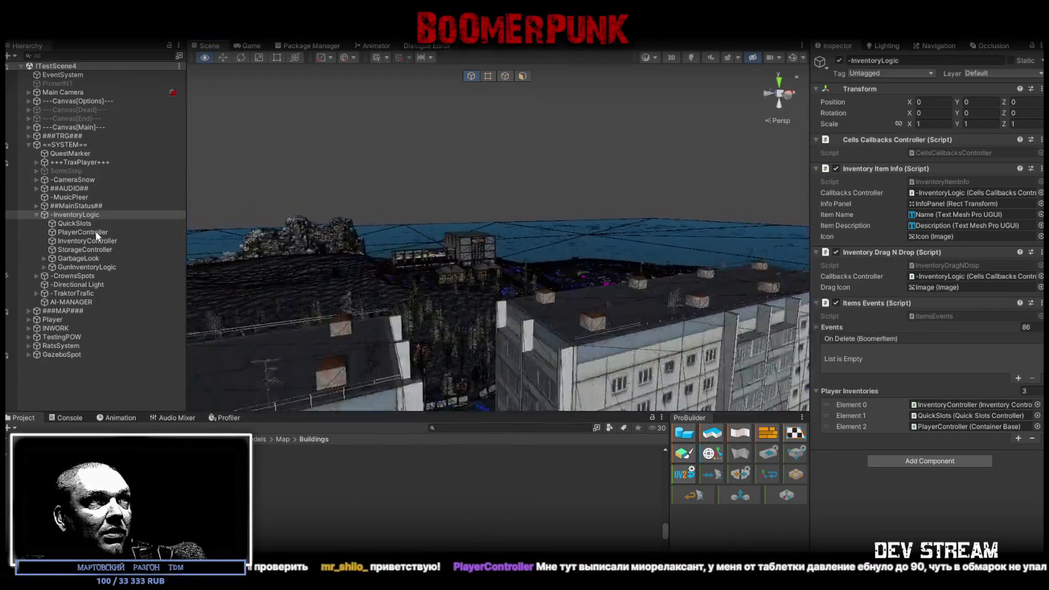
right_click_drag(90, 235, 432, 284)
left_click(471, 260)
key("e")
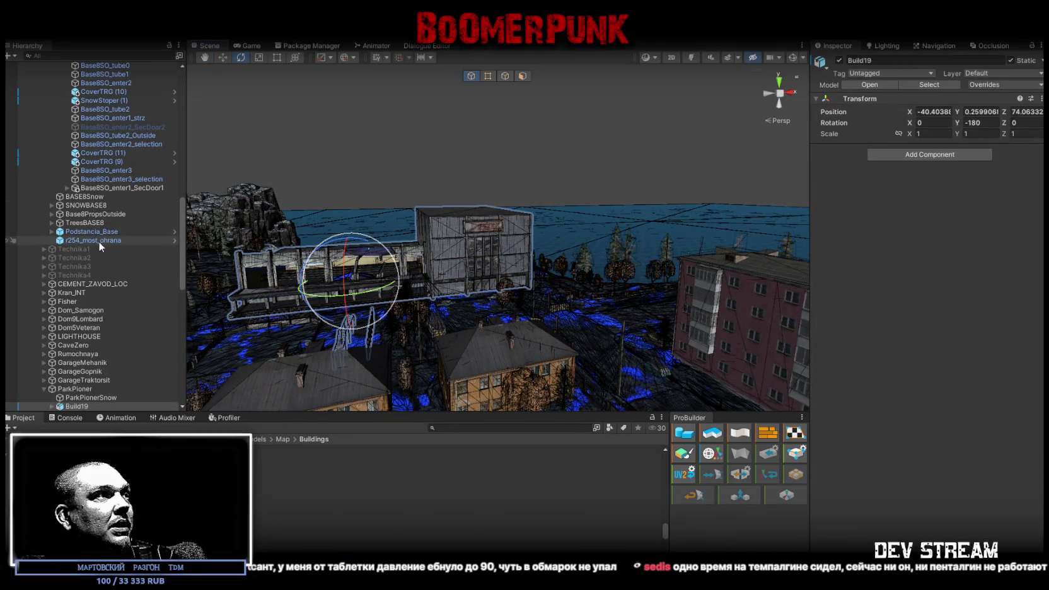
- Fly the camera out over the forest, expand GazeboSpot and select its Huita child
scroll(89, 271, "down", 5)
mouse_move(446, 233)
right_mouse_down()
mouse_move(344, 228)
mouse_move(353, 231)
right_mouse_up()
scroll(94, 315, "down", 10)
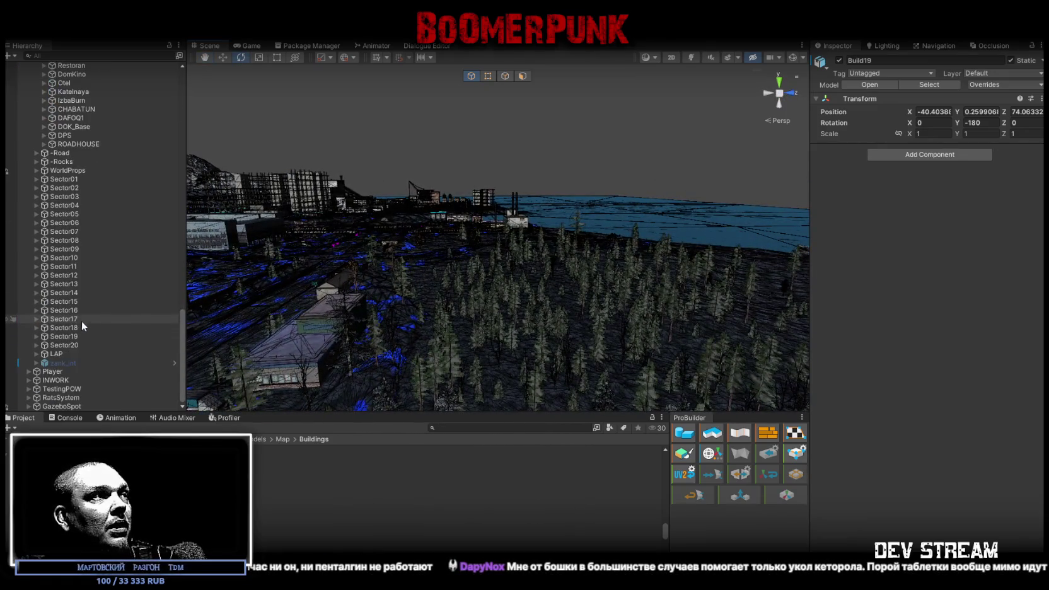
left_click(58, 407)
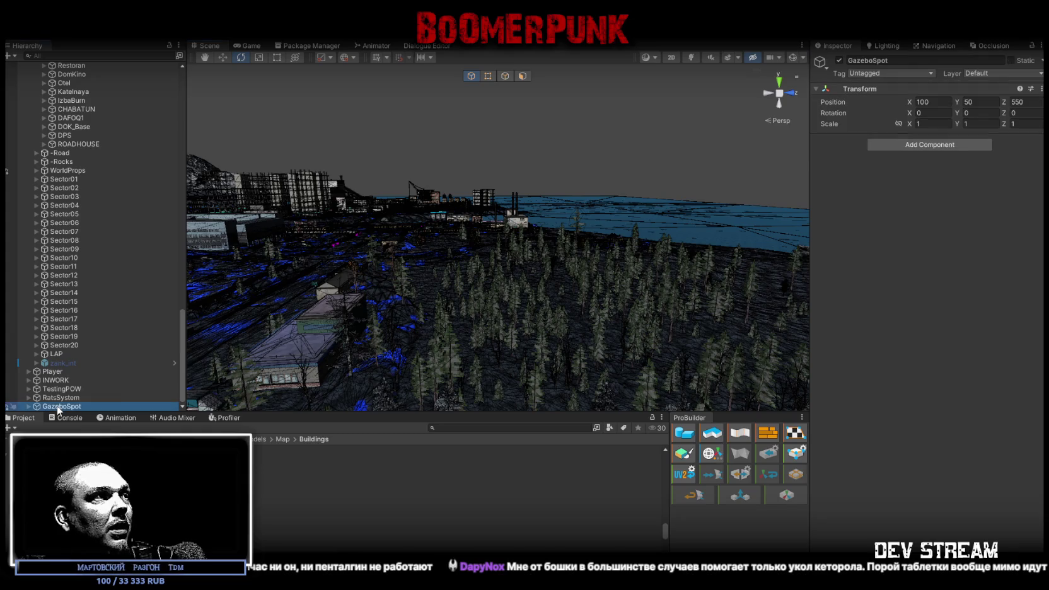
left_click(29, 406)
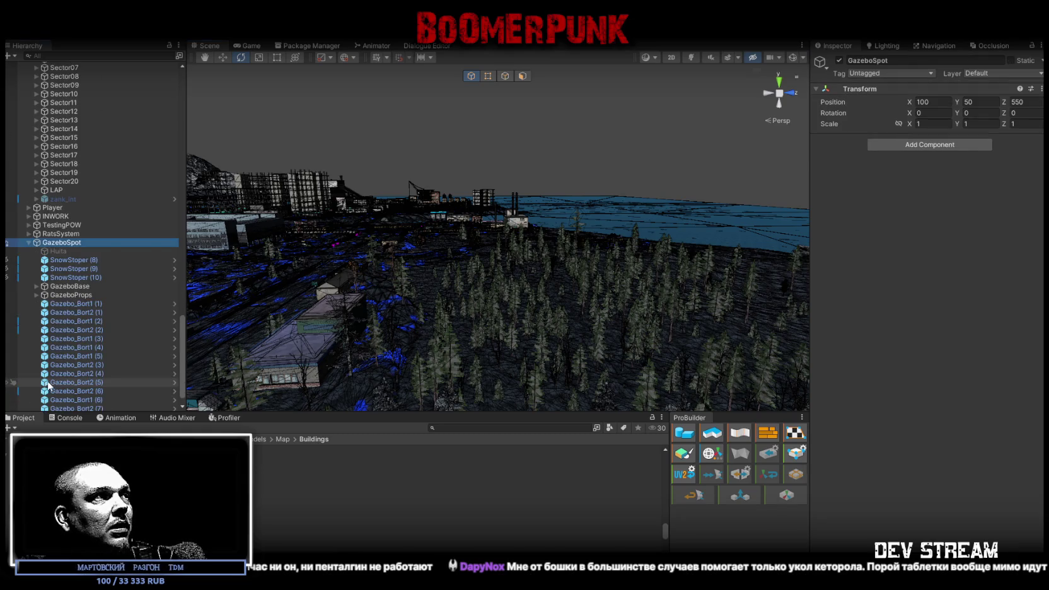
scroll(57, 363, "down", 1)
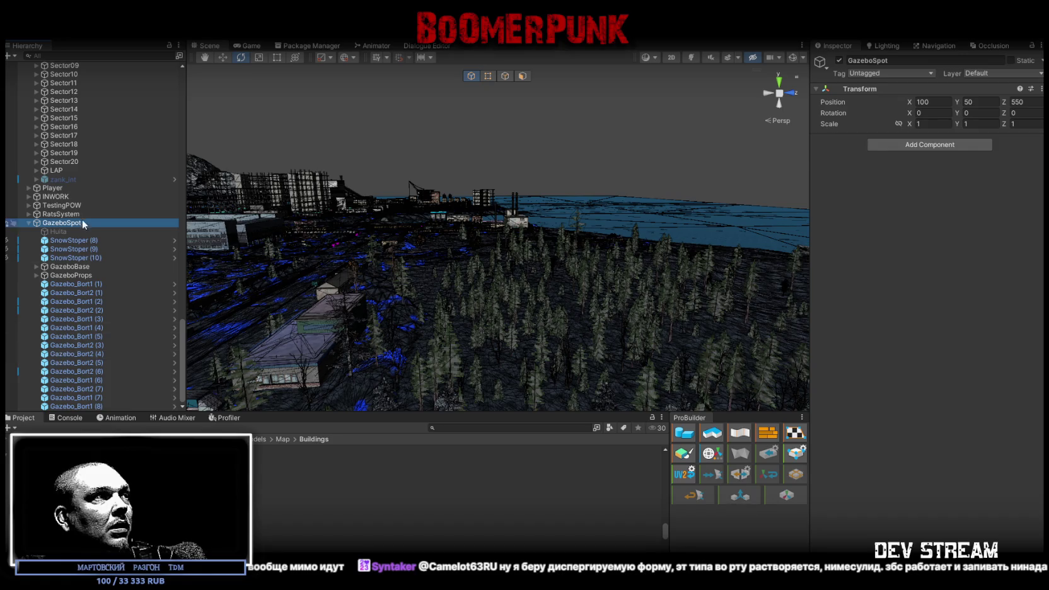
left_click(58, 232)
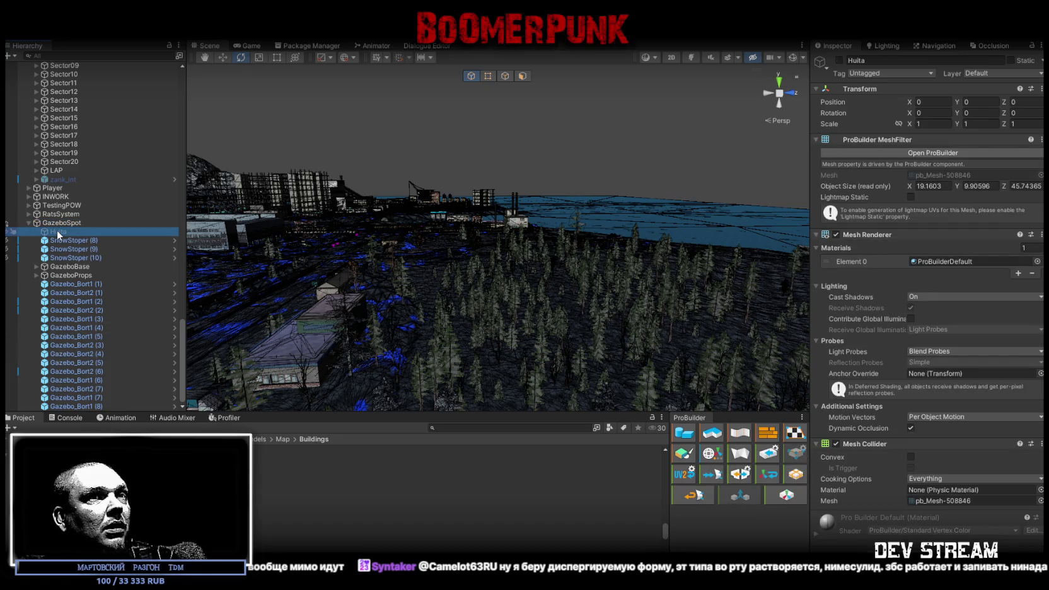
- Collapse GazeboSpot in the Hierarchy and frame the Huita mesh in the Scene view
mouse_move(313, 284)
left_mouse_down("alt")
mouse_move(245, 227)
mouse_move(285, 247)
left_mouse_up("alt")
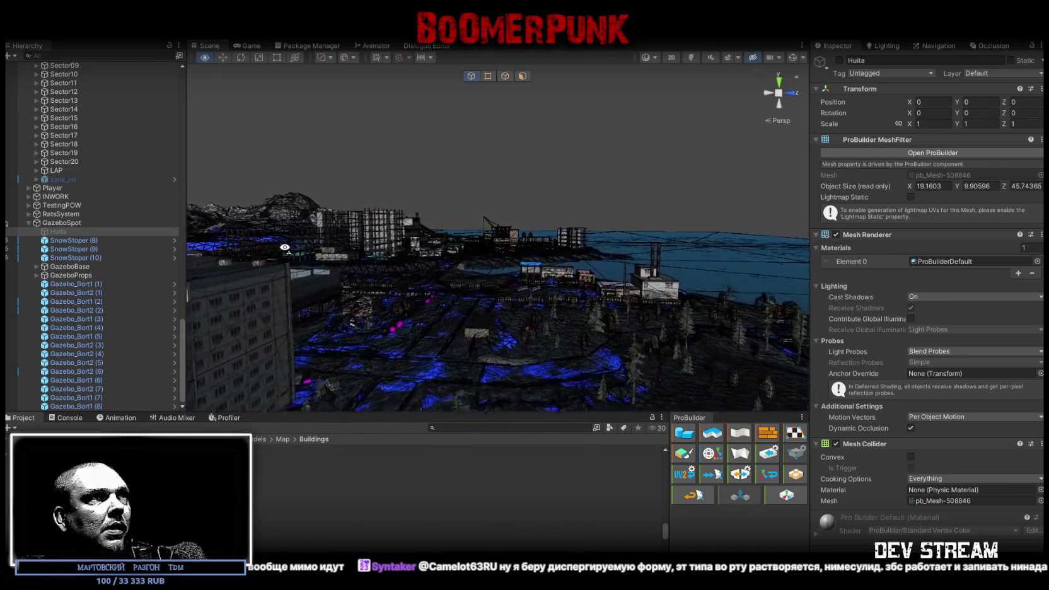
left_click_drag(285, 248, 264, 265, "alt")
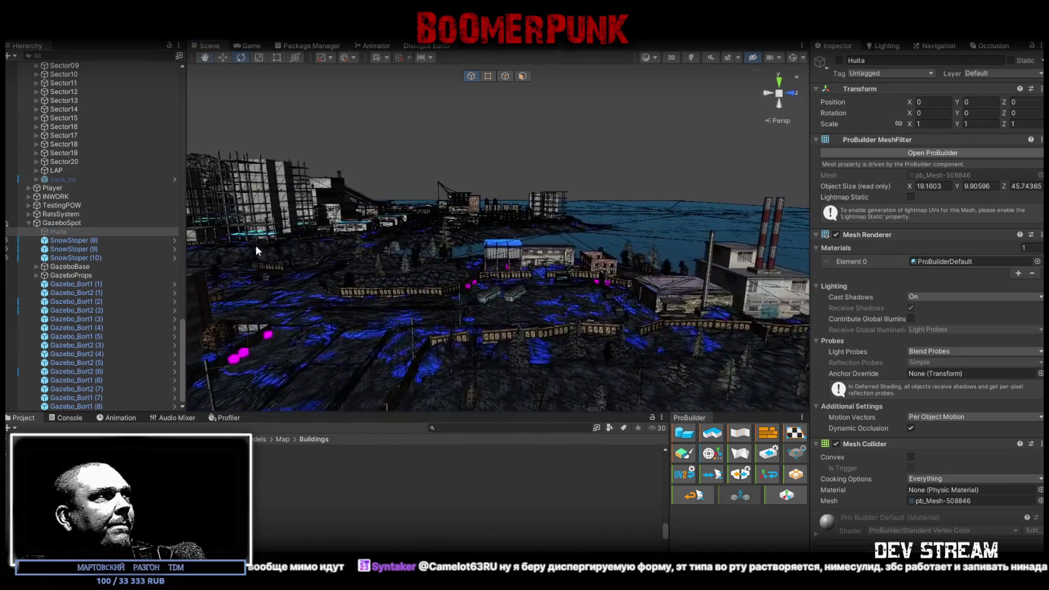
left_click(29, 223)
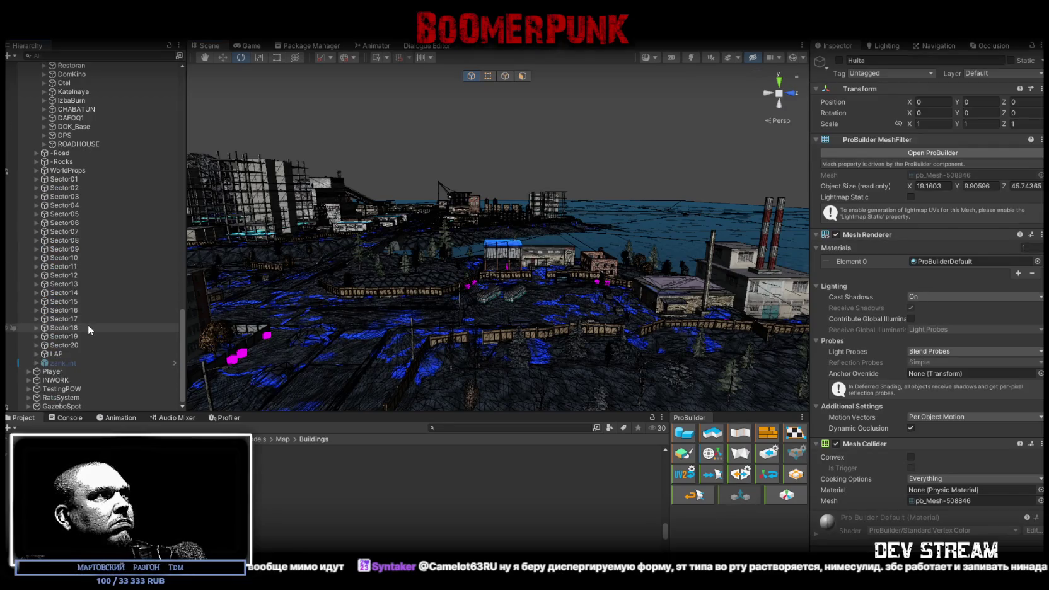
key("f")
- Look around the Huita mesh in the pine forest, then switch over to Blockbench
mouse_move(354, 308)
left_mouse_down("alt")
mouse_move(700, 317)
mouse_move(686, 309)
mouse_move(680, 321)
left_mouse_up("alt")
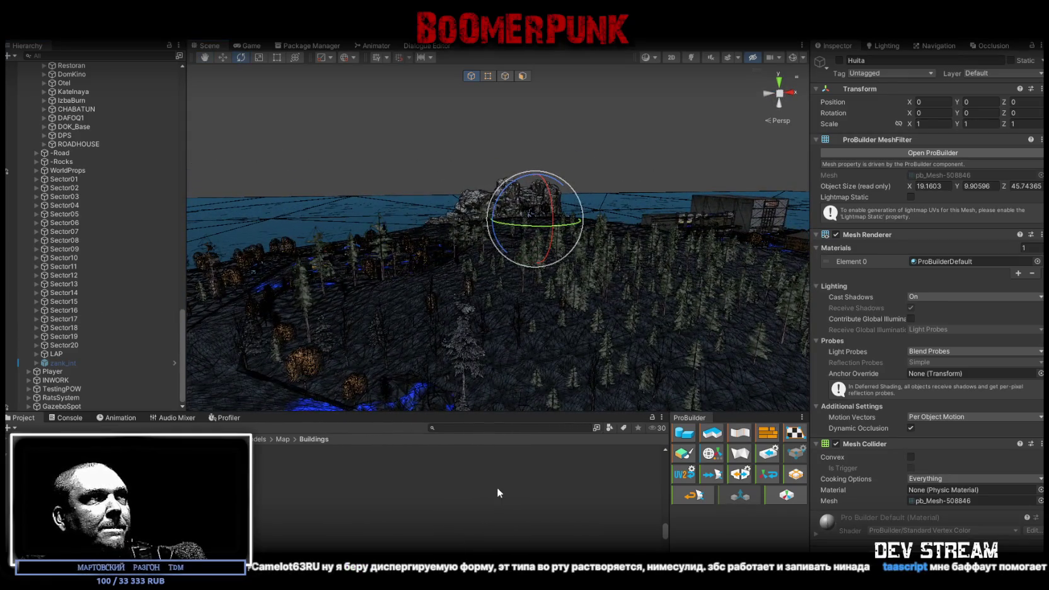
scroll(91, 266, "down", 10)
scroll(95, 266, "down", 5)
scroll(95, 266, "down", 2)
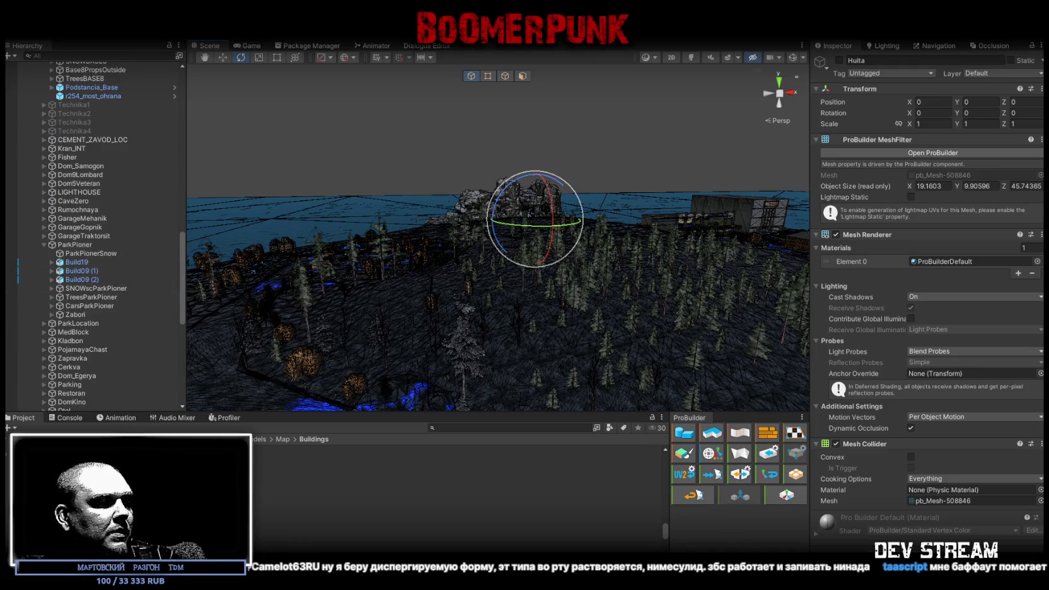
key("alt+Tab")
key("alt+Tab")
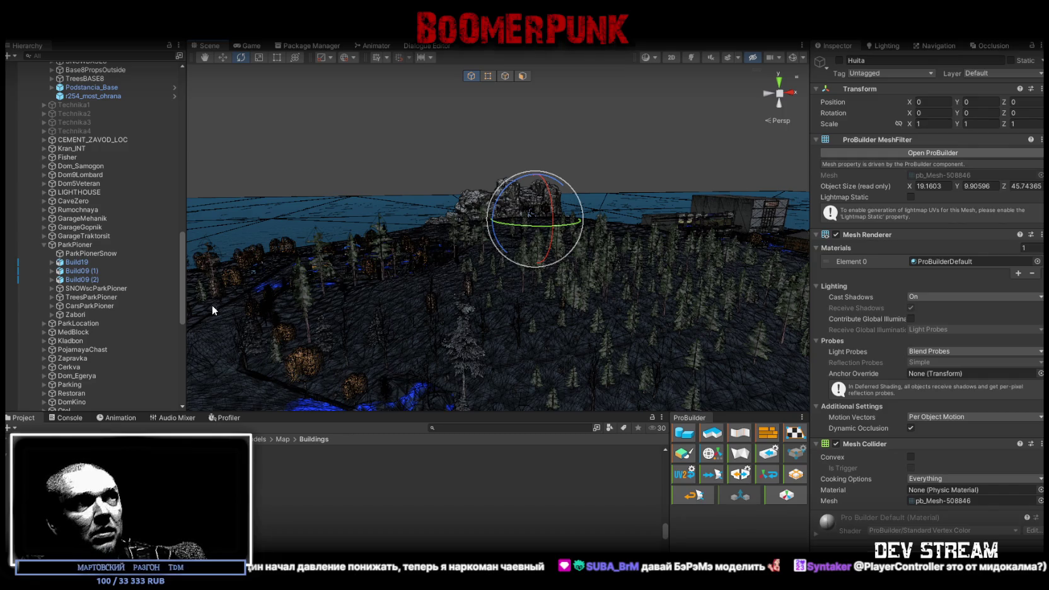
- Scroll up the Hierarchy and collapse the Build26 and BASE8 groups
scroll(102, 210, "up", 5)
scroll(116, 203, "up", 5)
scroll(128, 167, "up", 2)
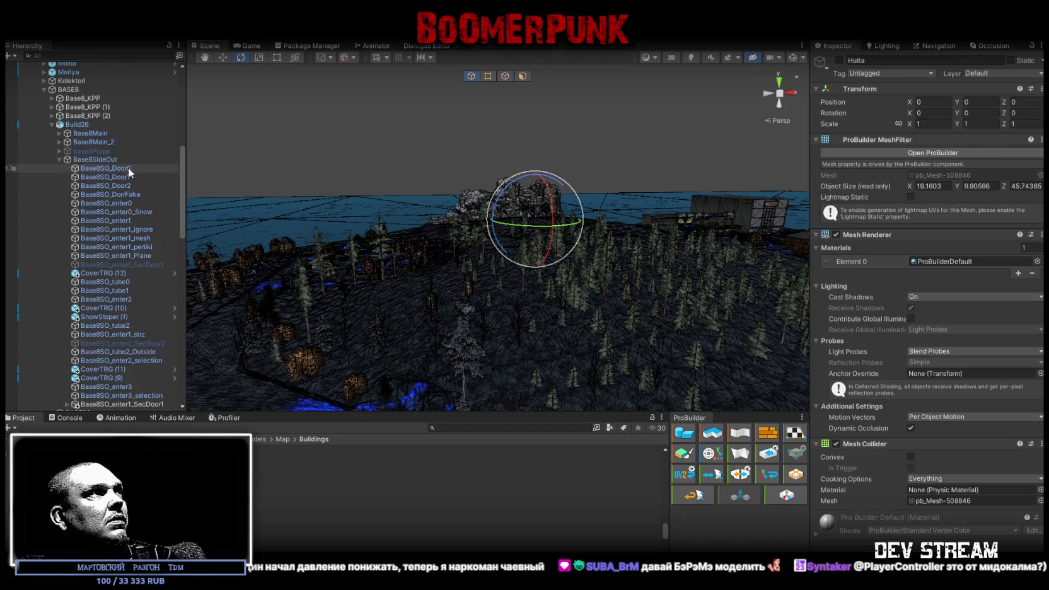
left_click(51, 123)
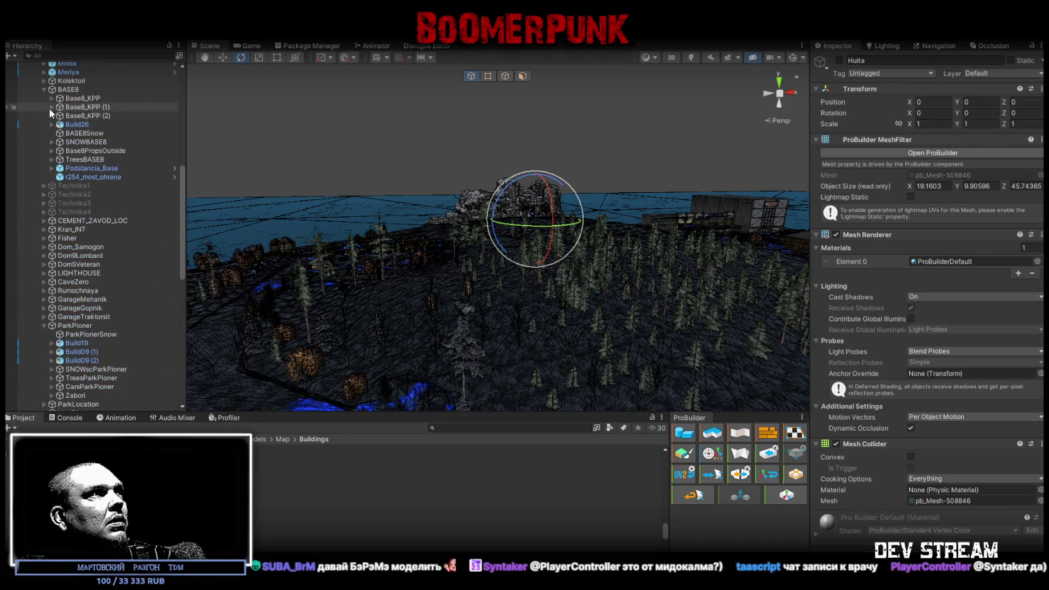
left_click(42, 89)
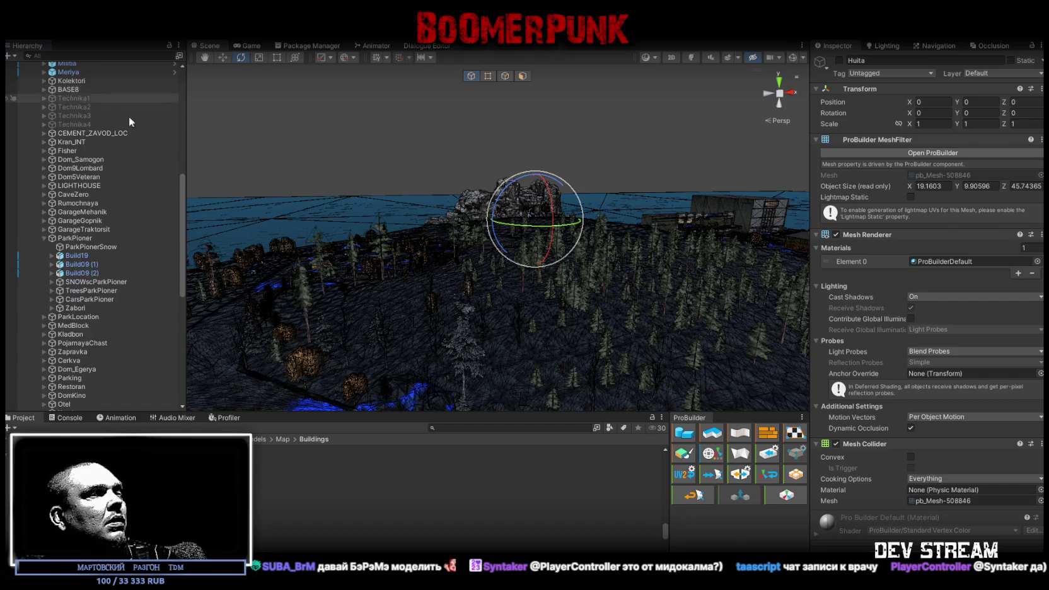
- Select the PionerLager building's Pioner_Korpus2 part and compare it with Pioner_INT_snow
right_click_drag(441, 208, 598, 213)
left_click(609, 216)
left_click(608, 216)
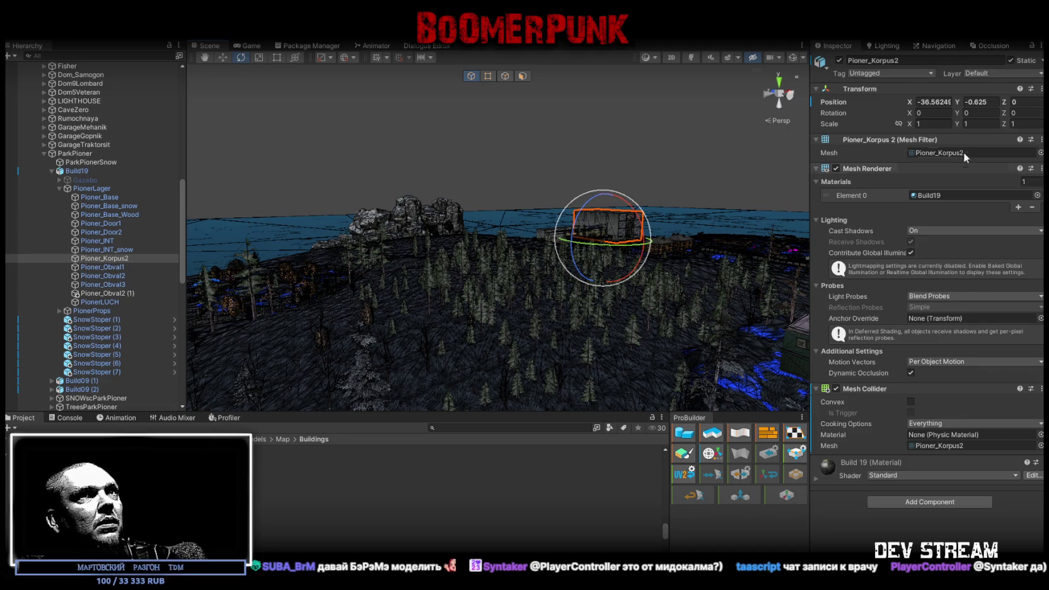
left_click(108, 250)
left_click(109, 259)
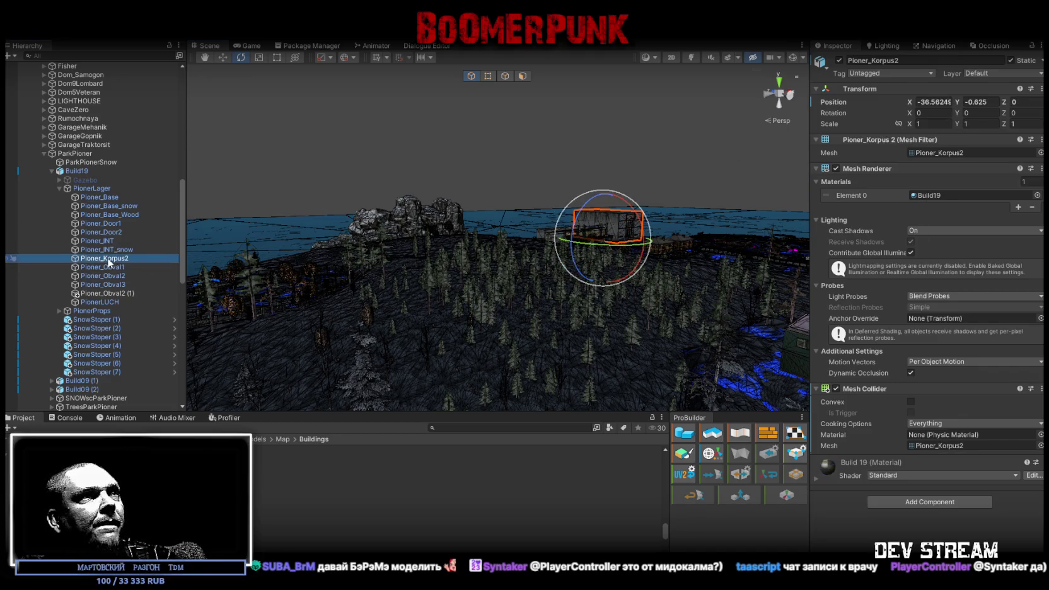
left_click(107, 249)
left_click(104, 258)
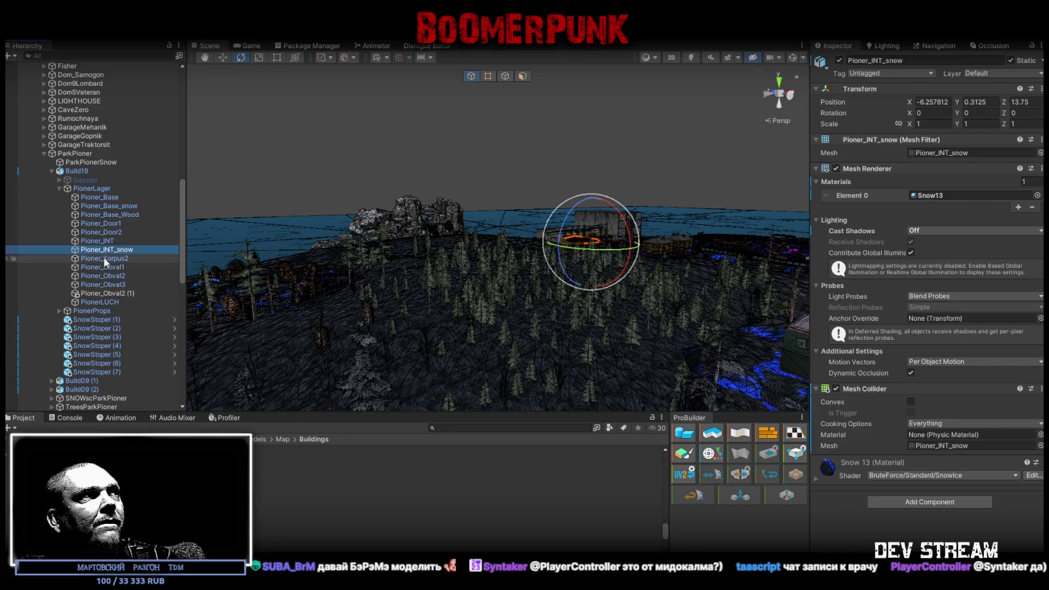
- Inspect Pioner_Base and the whole PionerLager group, ending on Pioner_Base
left_click(113, 196)
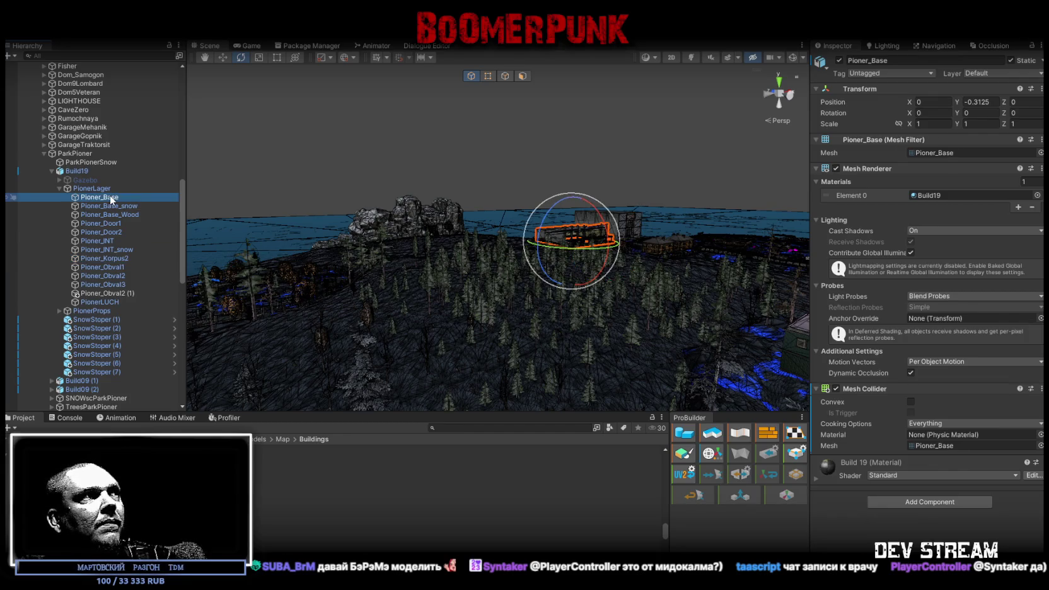
left_click(109, 189)
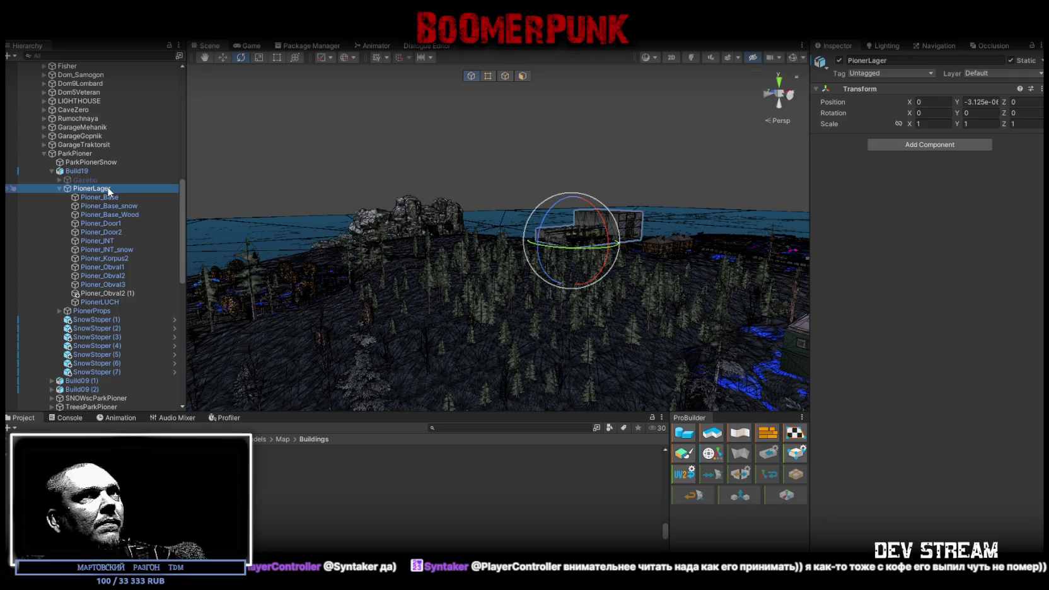
left_click(107, 196)
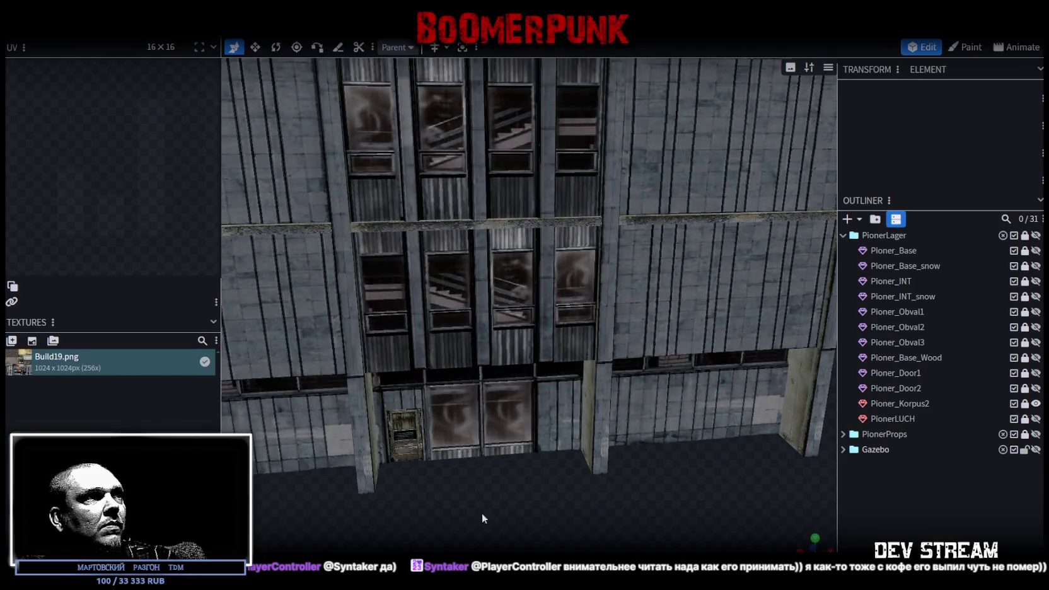
- Unlock and select Pioner_Korpus2, zoom to its entrance and enable face selection mode
left_click_drag(480, 518, 599, 396)
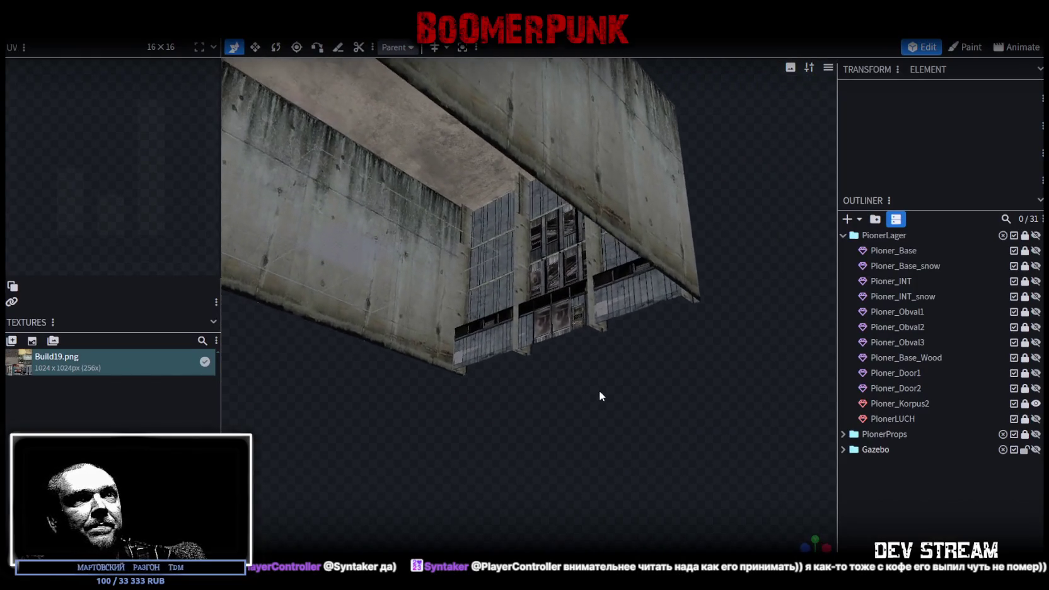
left_click(1024, 404)
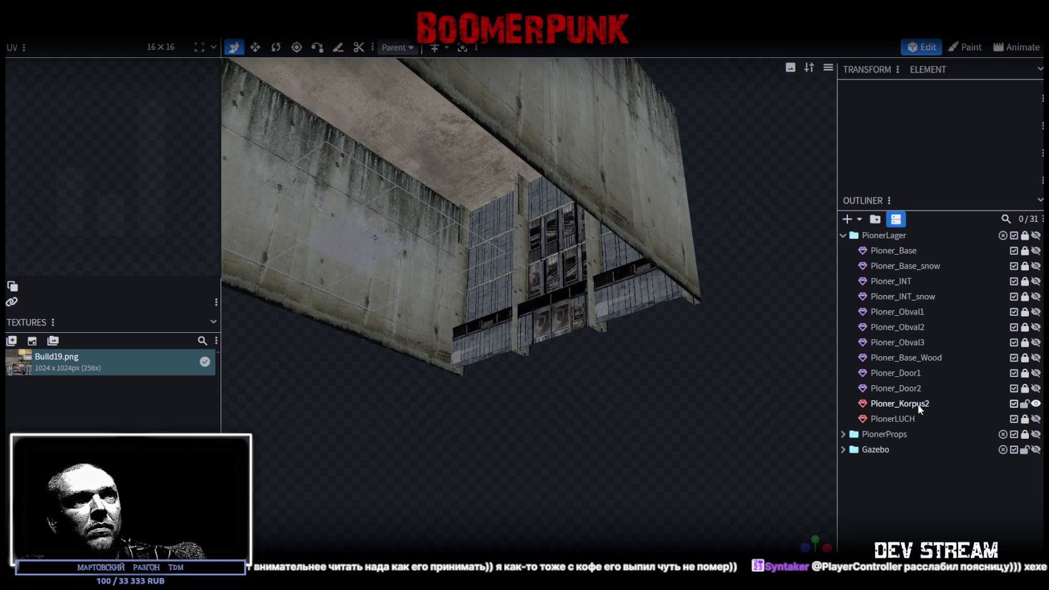
left_click(915, 403)
left_click_drag(640, 381, 670, 414)
scroll(669, 414, "up", 3)
mouse_move(626, 463)
left_mouse_down()
mouse_move(631, 486)
mouse_move(618, 426)
left_mouse_up()
left_click(460, 47)
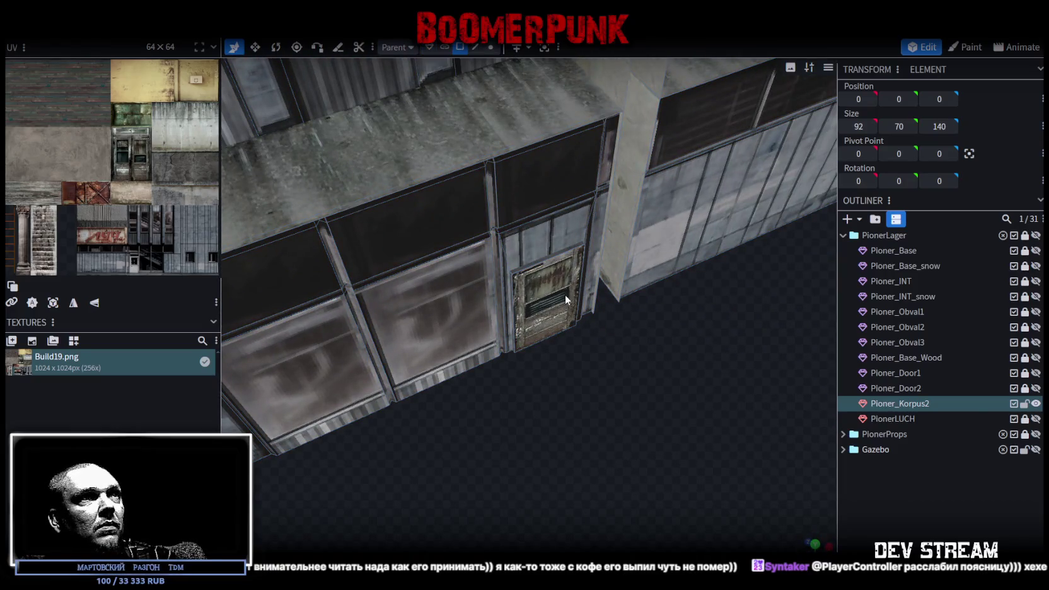
- Select Pioner_Korpus2's door face and orbit around it to check its Build19 door mapping
left_click(567, 300)
mouse_move(568, 339)
left_mouse_down()
mouse_move(604, 359)
mouse_move(580, 344)
left_mouse_up()
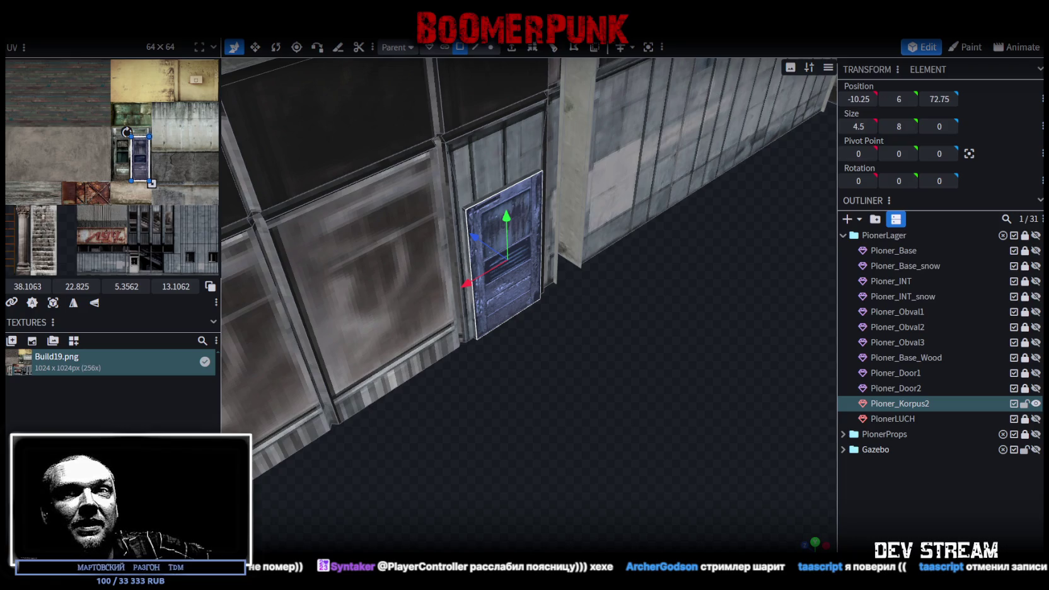
left_click_drag(623, 411, 640, 431)
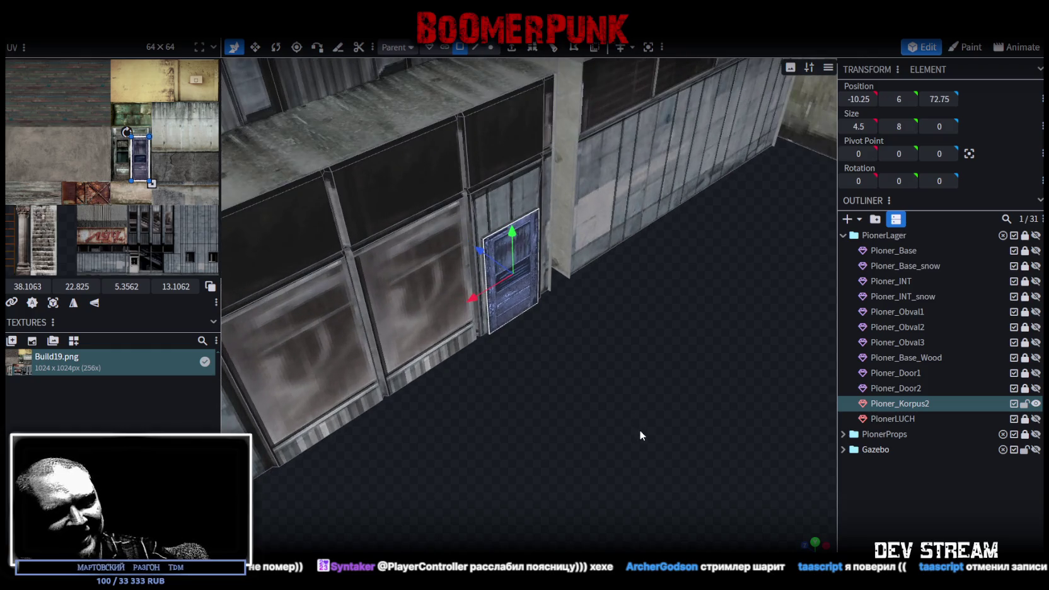
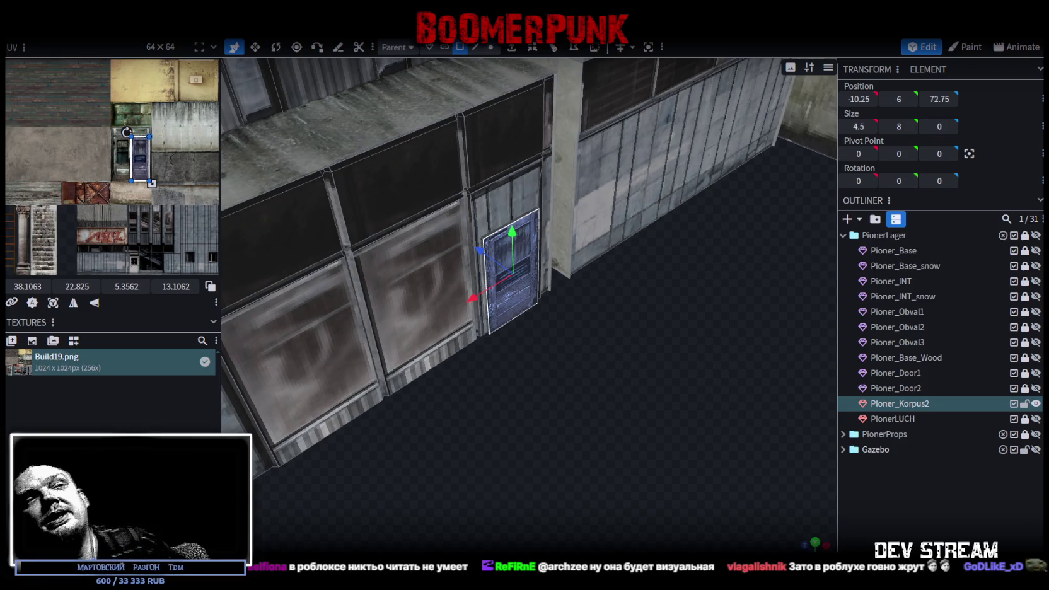
- Orbit in close to the wall by the door, then view the building from below
mouse_move(599, 337)
left_mouse_down()
mouse_move(583, 342)
mouse_move(721, 360)
mouse_move(679, 313)
mouse_move(736, 233)
mouse_move(736, 353)
mouse_move(734, 217)
mouse_move(656, 414)
left_mouse_up()
scroll(656, 414, "down", 2)
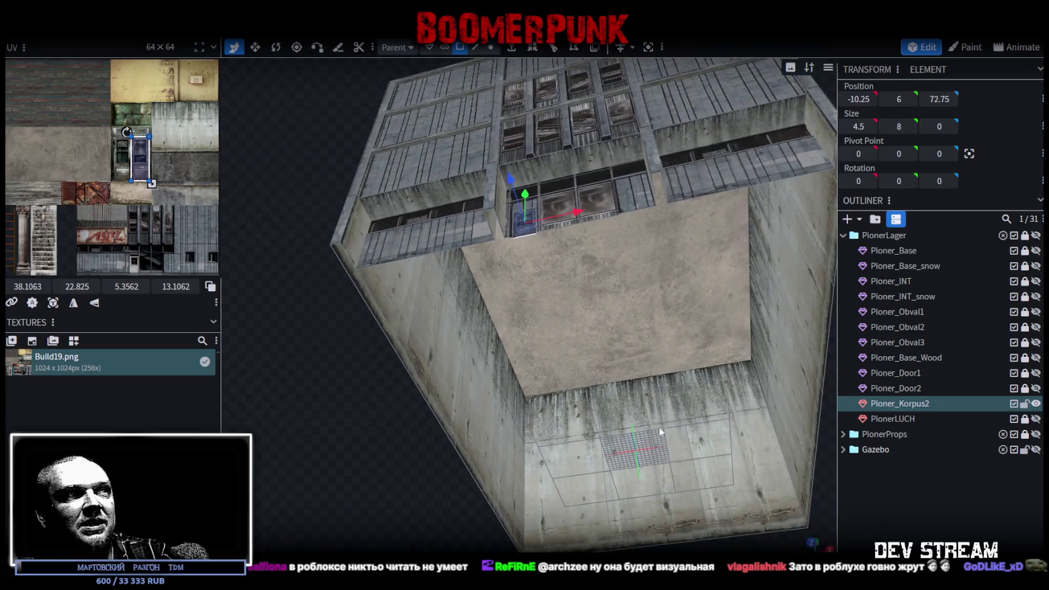
mouse_move(389, 417)
left_mouse_down()
mouse_move(384, 449)
mouse_move(337, 406)
mouse_move(524, 275)
left_mouse_up()
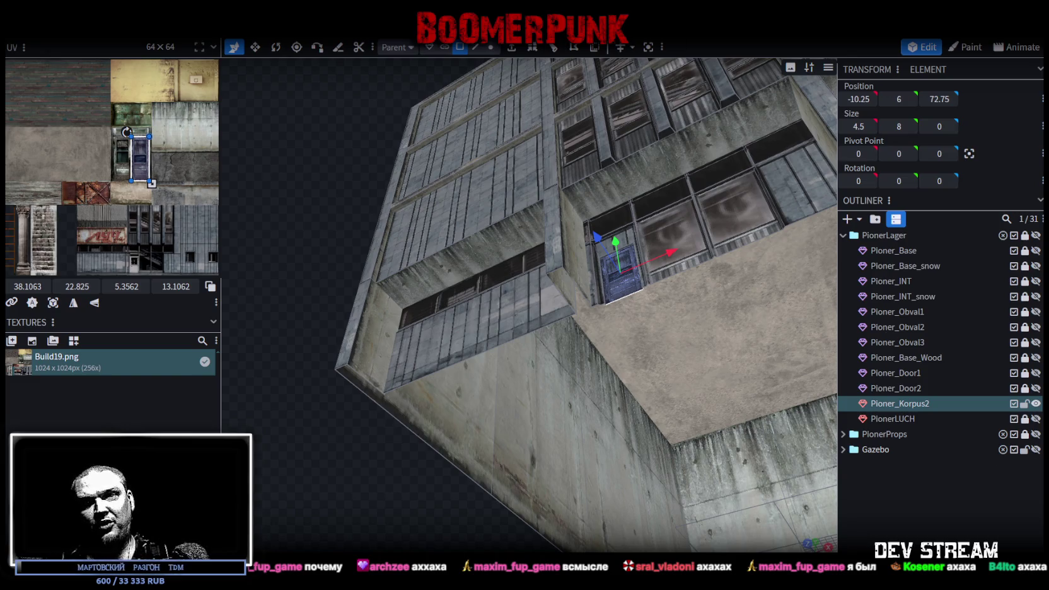
- Check the newest follower in the enlarged Twitch activity log, close it, and switch to Telegram
left_click_drag(682, 324, 552, 143)
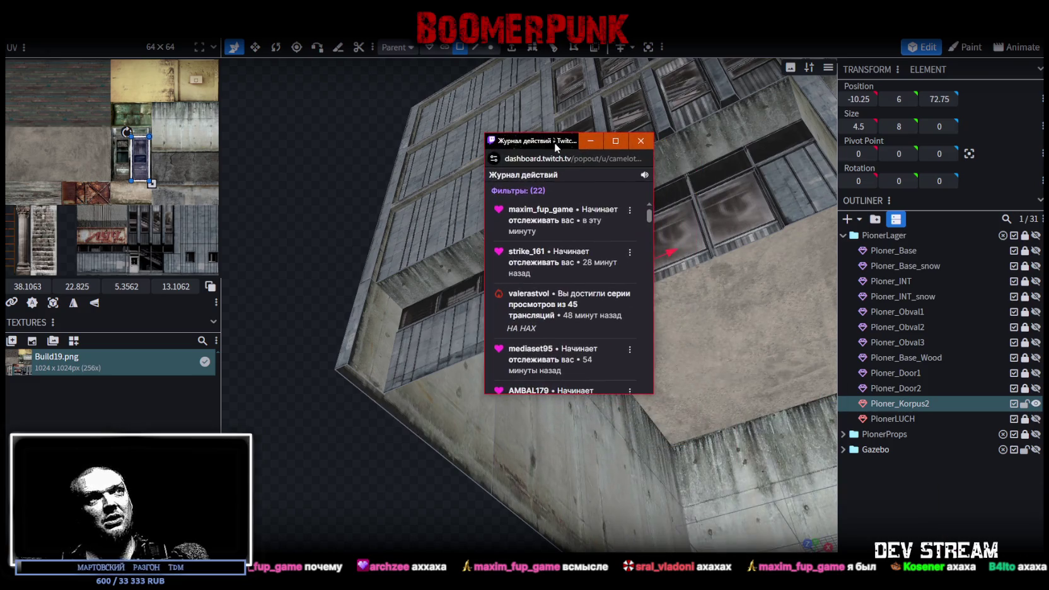
left_click_drag(654, 394, 730, 491)
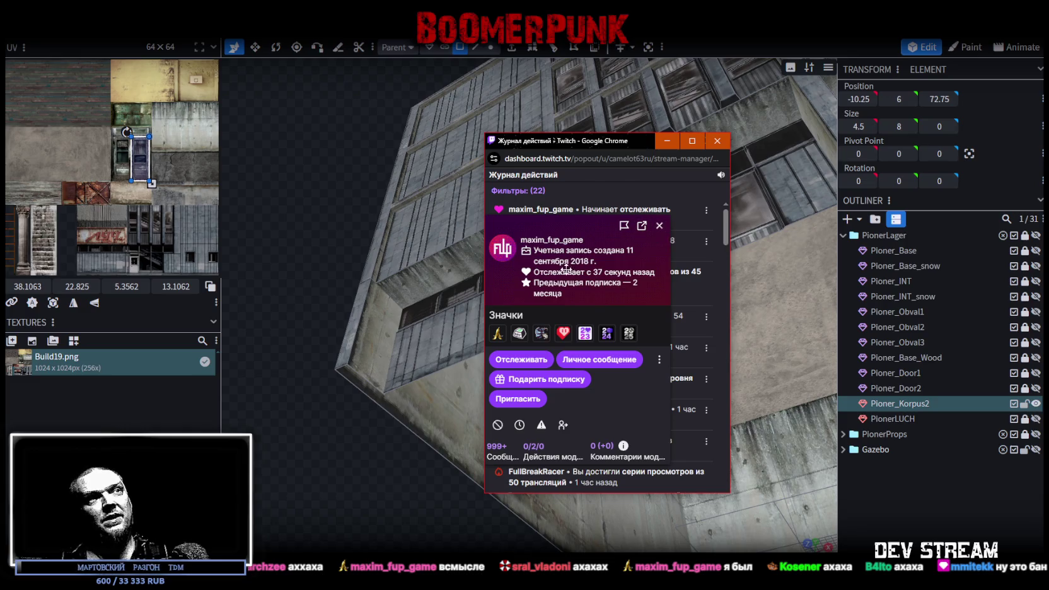
left_click(660, 226)
left_click(579, 133)
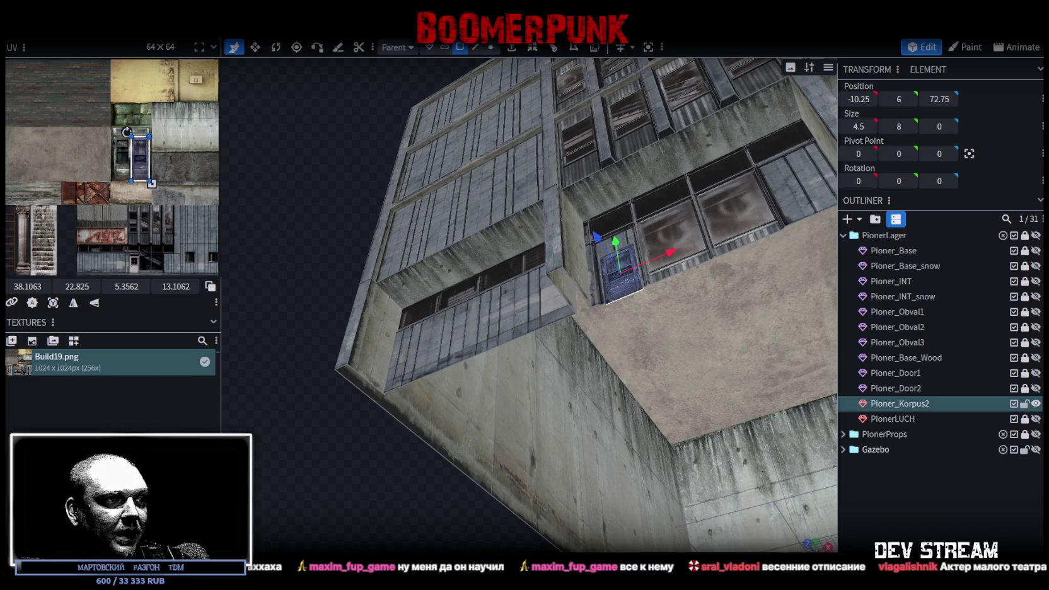
key("alt+Tab")
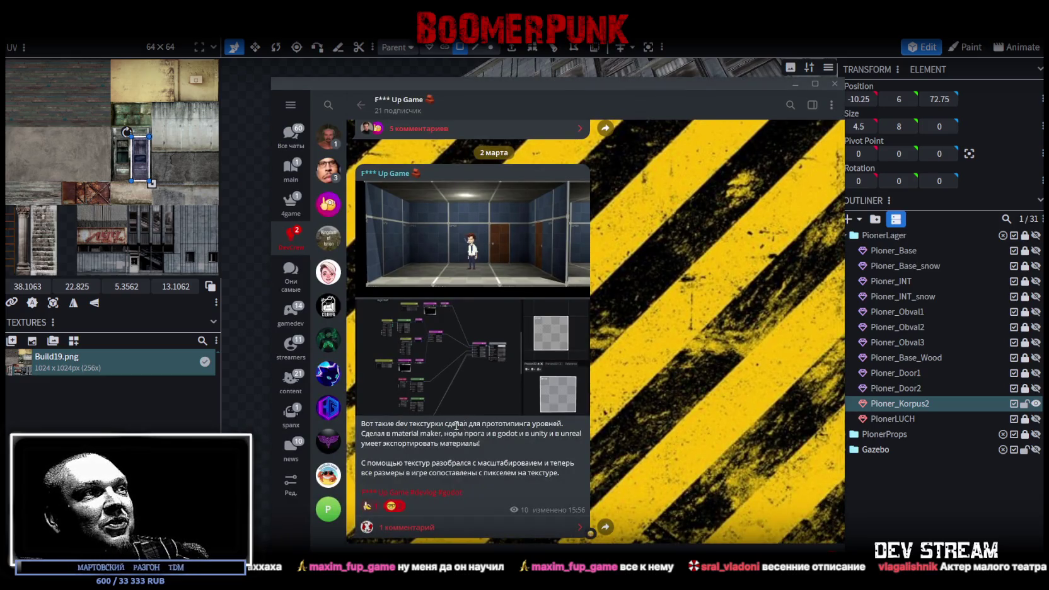
left_click(492, 245)
key("Right")
key("Escape")
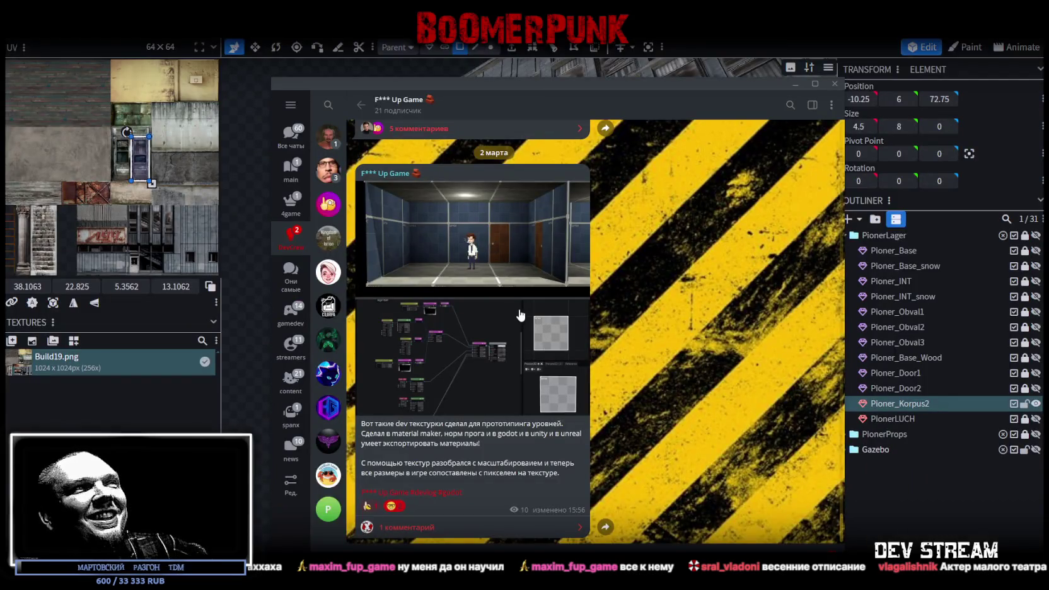
scroll(502, 328, "up", 1)
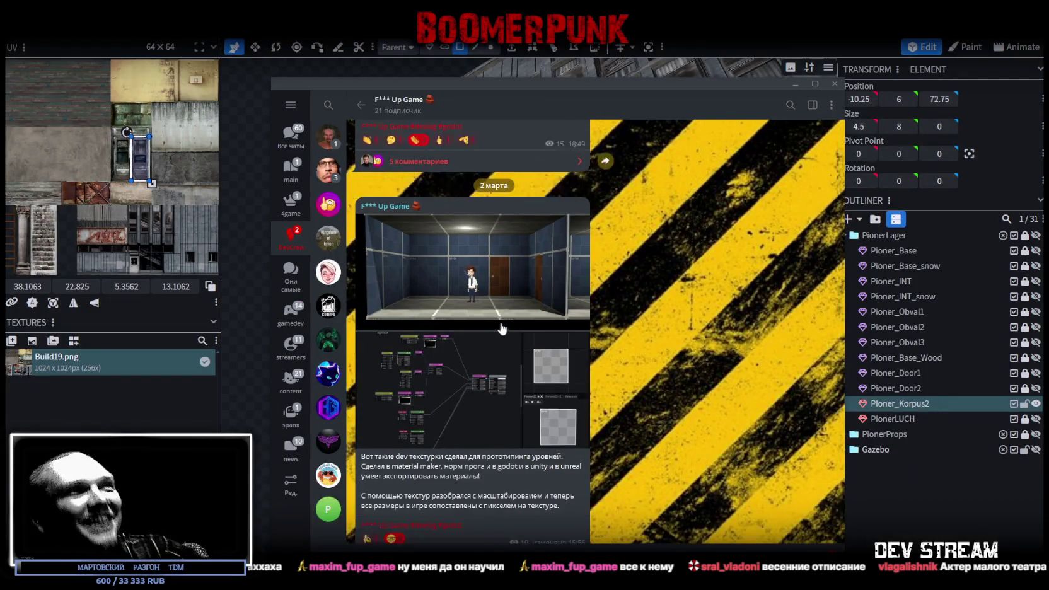
scroll(501, 328, "up", 3)
scroll(502, 329, "up", 2)
left_click(502, 319)
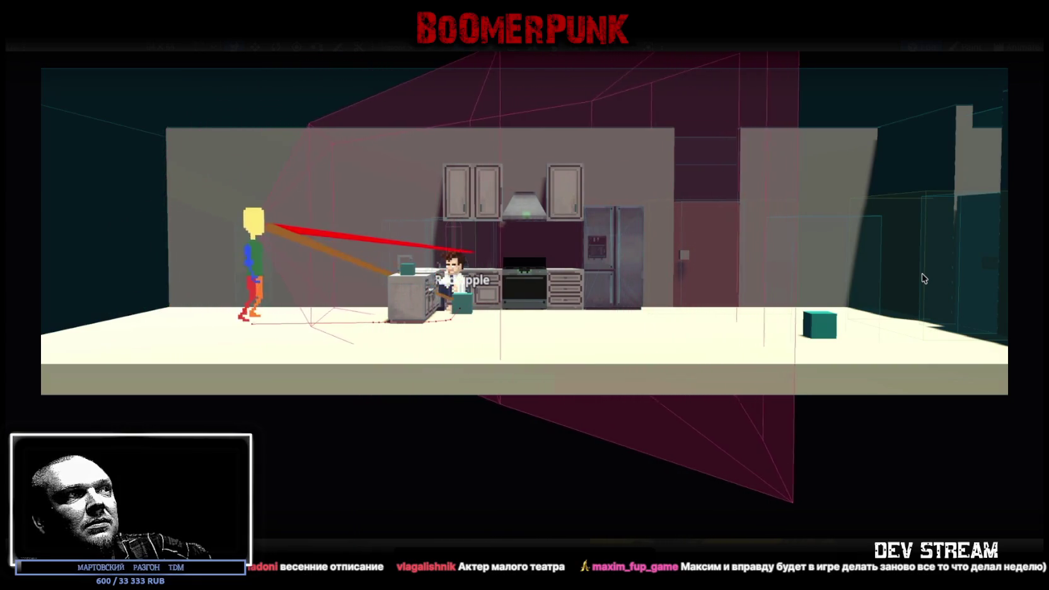
key("Escape")
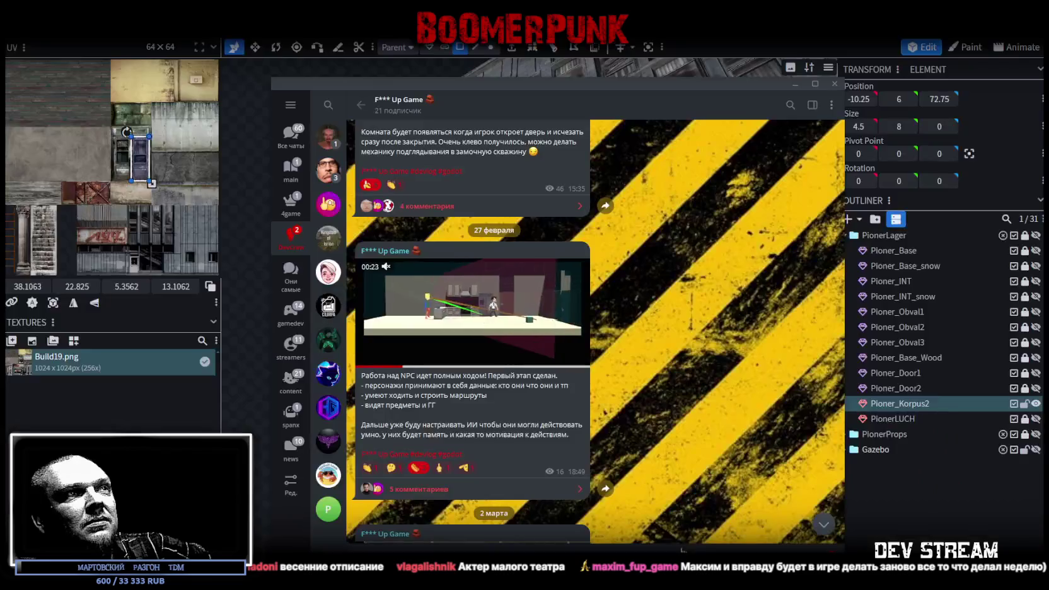
key("alt+Tab")
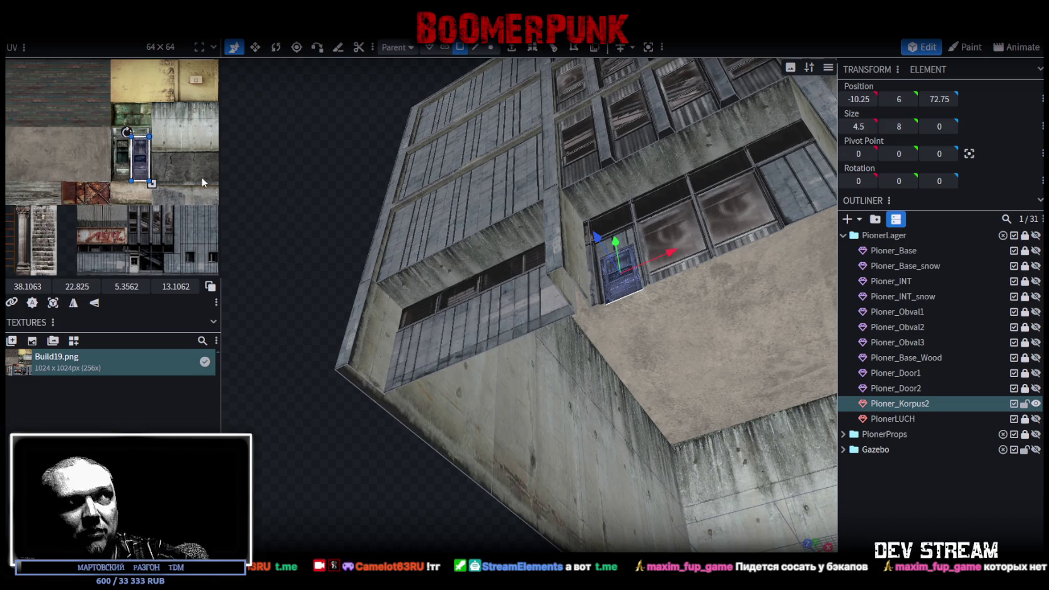
scroll(609, 319, "up", 10)
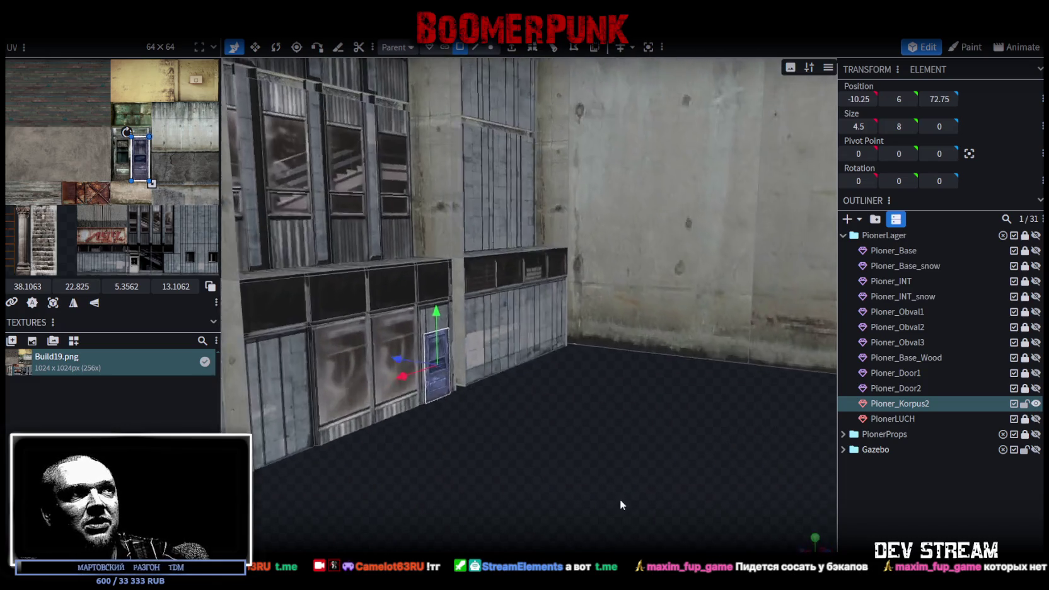
- Reselect the door and push it 0.25 back along Z to position 72.5
left_click_drag(619, 499, 559, 433)
left_click(534, 465)
scroll(613, 409, "down", 5)
mouse_move(612, 409)
left_mouse_down()
mouse_move(545, 452)
mouse_move(516, 263)
mouse_move(520, 436)
left_mouse_up()
left_click(388, 370)
scroll(637, 416, "up", 5)
mouse_move(638, 417)
left_mouse_down()
mouse_move(623, 439)
mouse_move(609, 405)
left_mouse_up()
left_click_drag(474, 312, 475, 312)
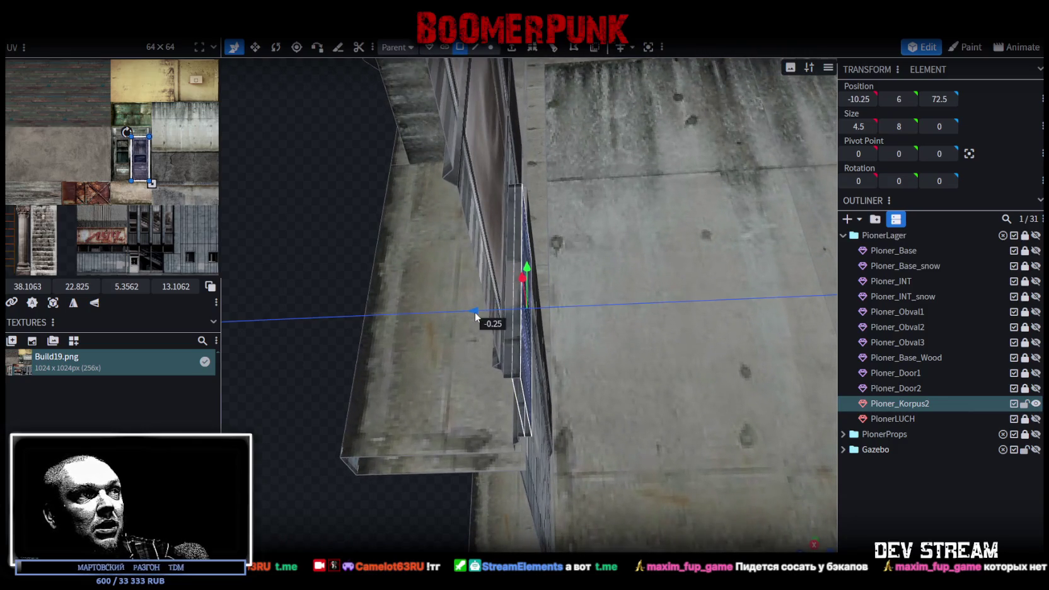
- Open the door's mesh editing options and switch to edge selection mode
mouse_move(404, 342)
left_mouse_down()
mouse_move(320, 345)
mouse_move(264, 409)
mouse_move(523, 403)
left_mouse_up()
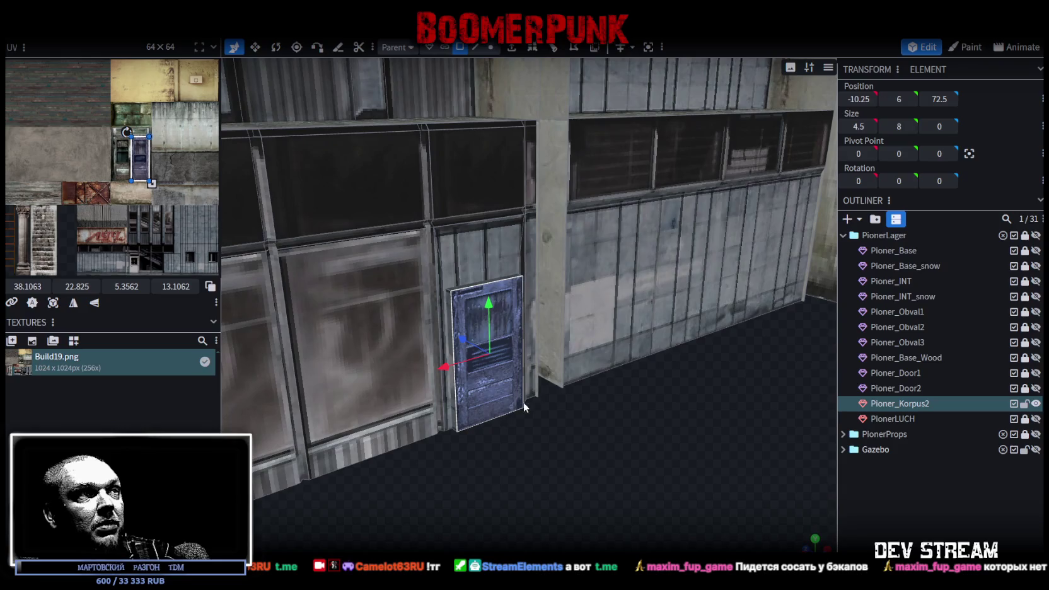
right_click(496, 379)
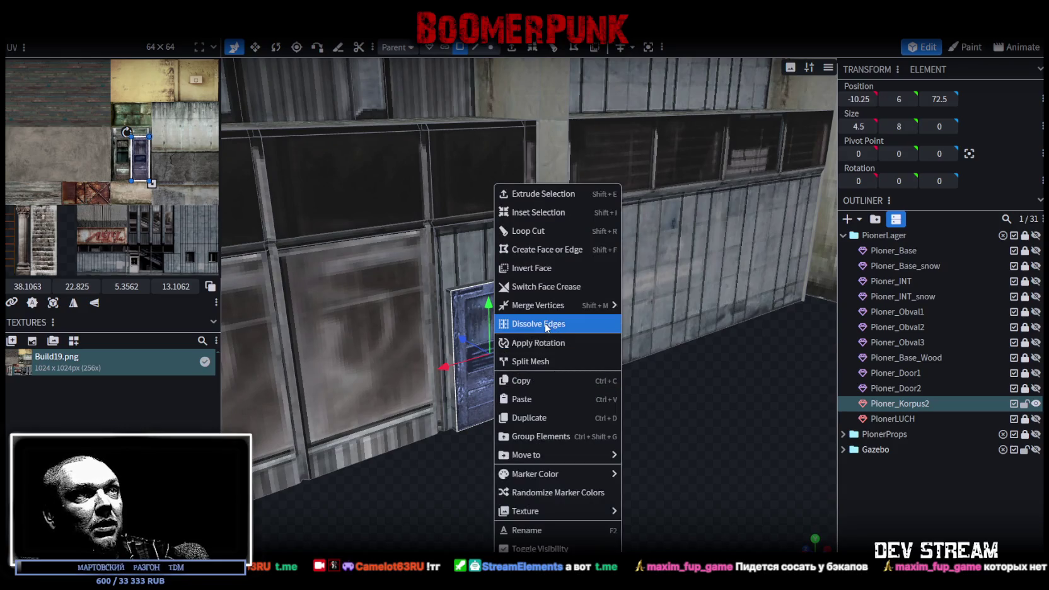
mouse_move(724, 393)
left_mouse_down()
mouse_move(684, 442)
mouse_move(747, 419)
mouse_move(645, 433)
mouse_move(629, 397)
mouse_move(609, 393)
mouse_move(622, 395)
left_mouse_up()
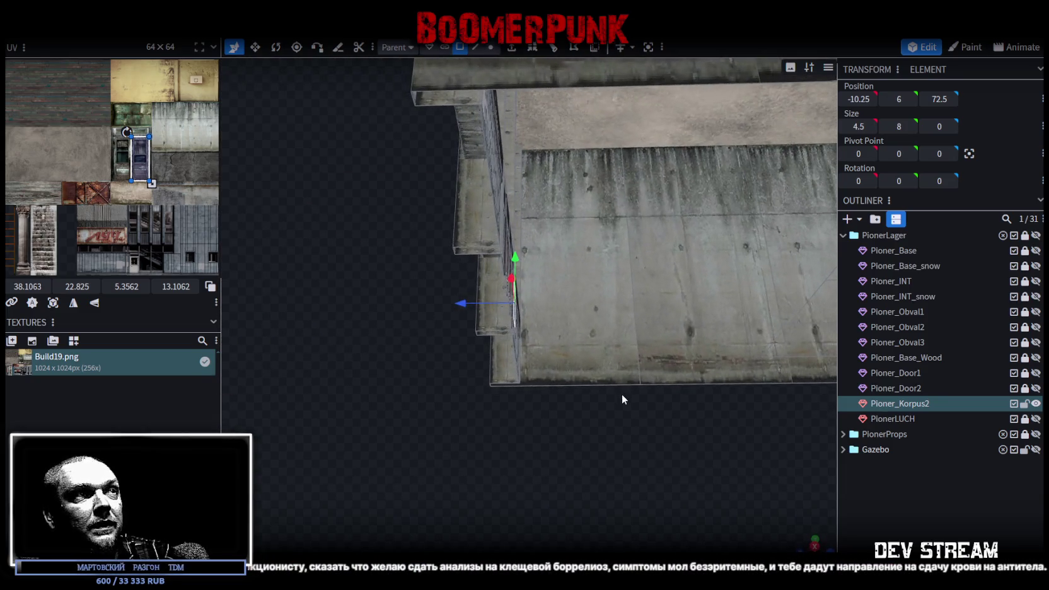
left_click(476, 47)
- Extrude the wall's bottom edges into new faces with F and pick the block's top and bottom
mouse_move(593, 384)
left_mouse_down()
mouse_move(656, 385)
mouse_move(671, 362)
left_mouse_up()
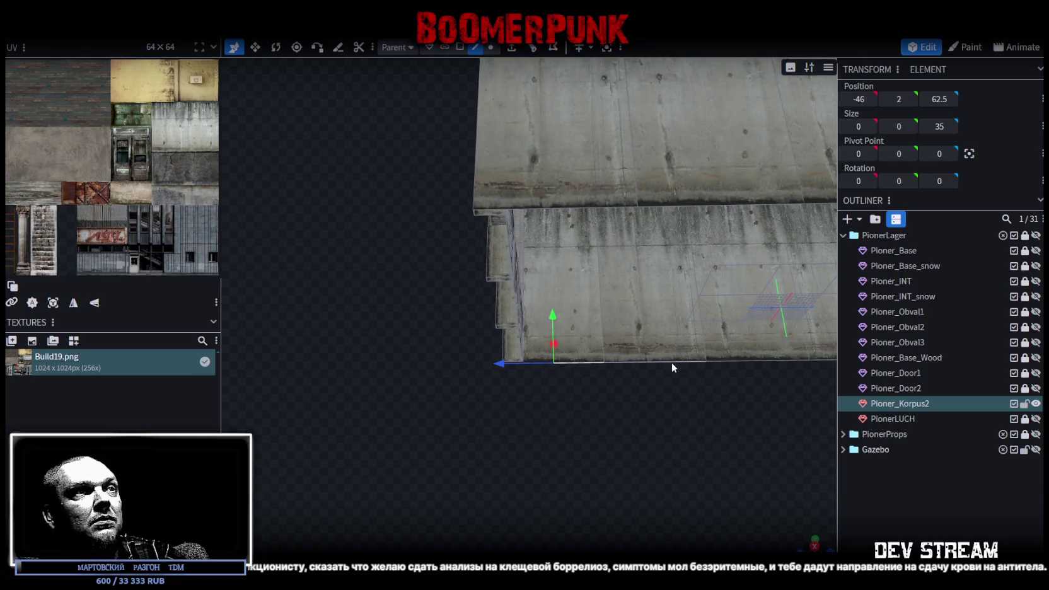
key("f")
mouse_move(578, 211)
left_mouse_down()
mouse_move(626, 382)
mouse_move(586, 212)
left_mouse_up()
left_click(587, 217)
key("f")
left_click(749, 305)
left_click_drag(749, 305, 624, 184)
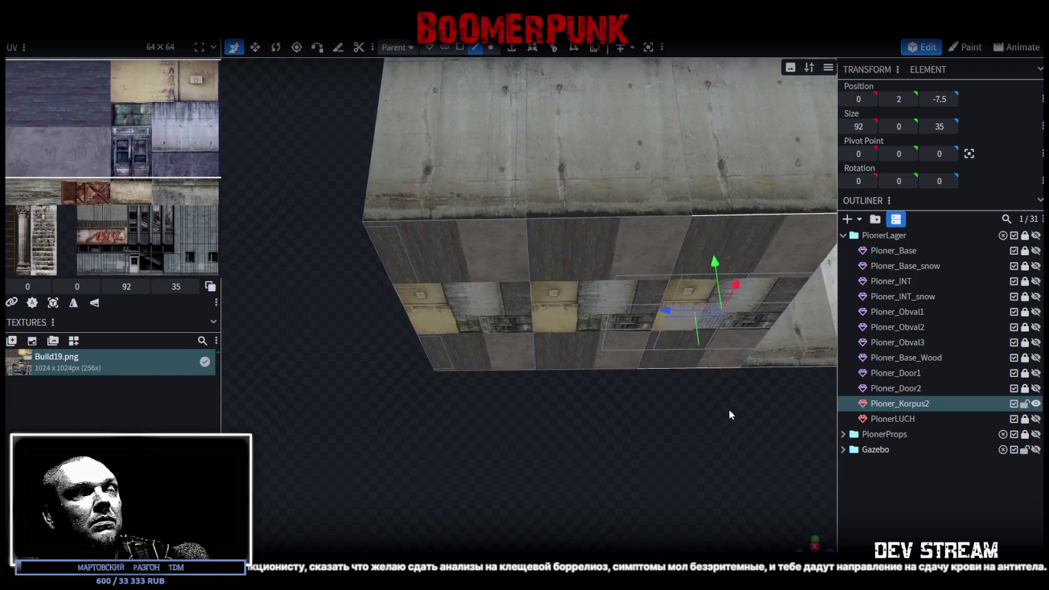
left_click(633, 179)
left_click(626, 341)
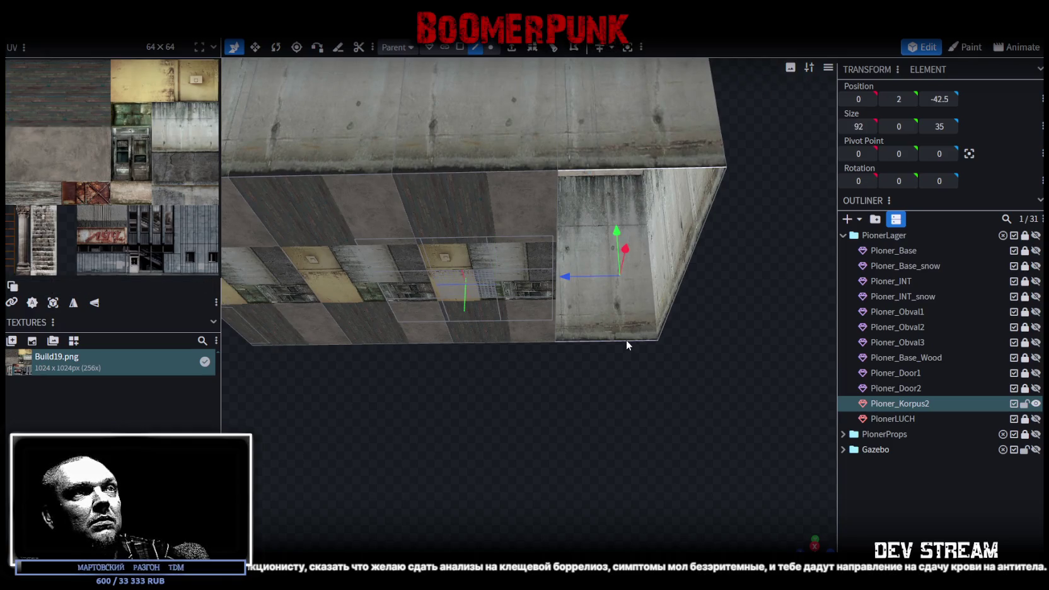
left_click_drag(626, 341, 561, 355)
- In face selection mode, select the block's side faces
left_click(461, 48)
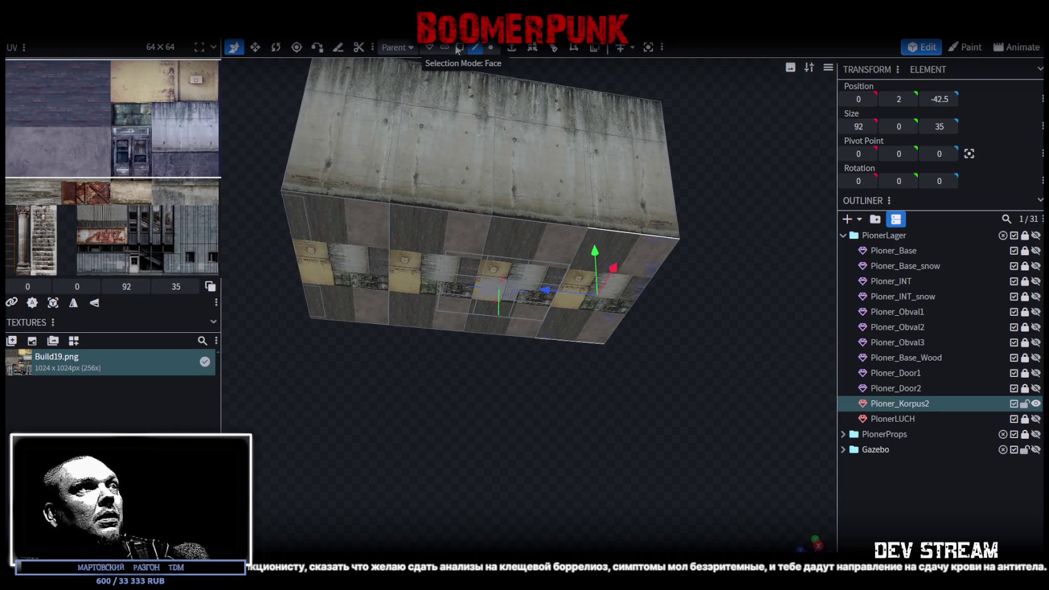
left_click(350, 239)
left_click(465, 246, "shift")
left_click(537, 253, "shift")
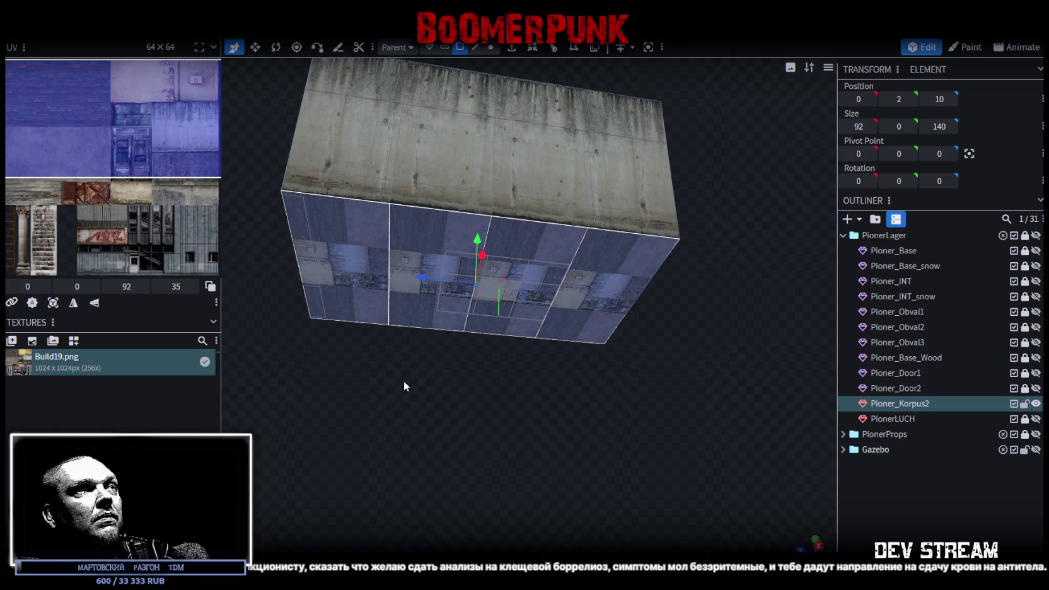
left_click_drag(408, 377, 468, 447)
scroll(507, 294, "up", 3)
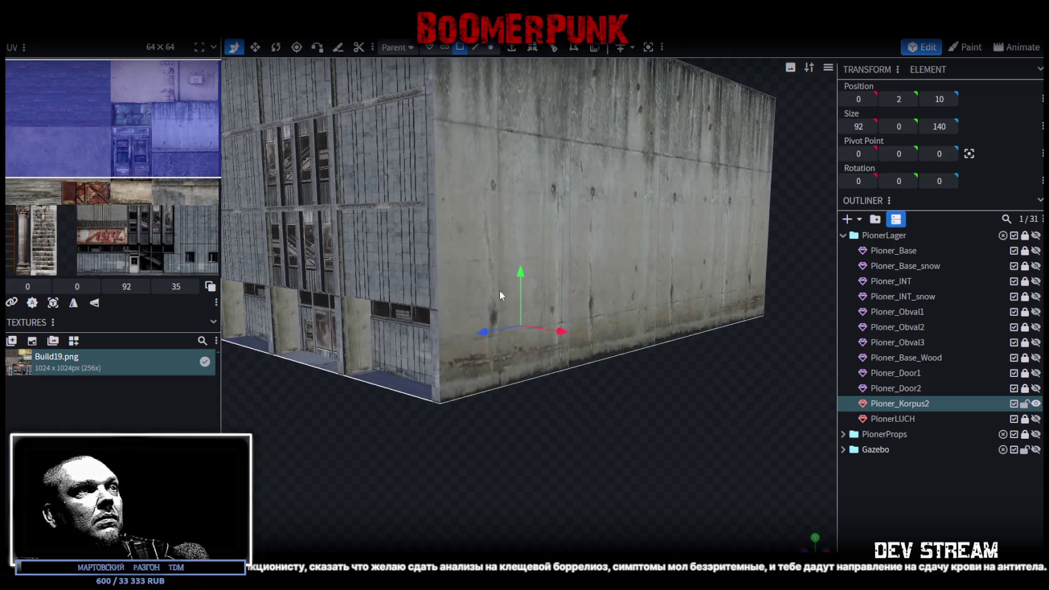
left_click(487, 304)
left_click(412, 303)
mouse_move(412, 303)
left_mouse_down()
mouse_move(468, 401)
mouse_move(351, 422)
mouse_move(600, 424)
mouse_move(603, 414)
mouse_move(529, 422)
mouse_move(536, 404)
left_mouse_up()
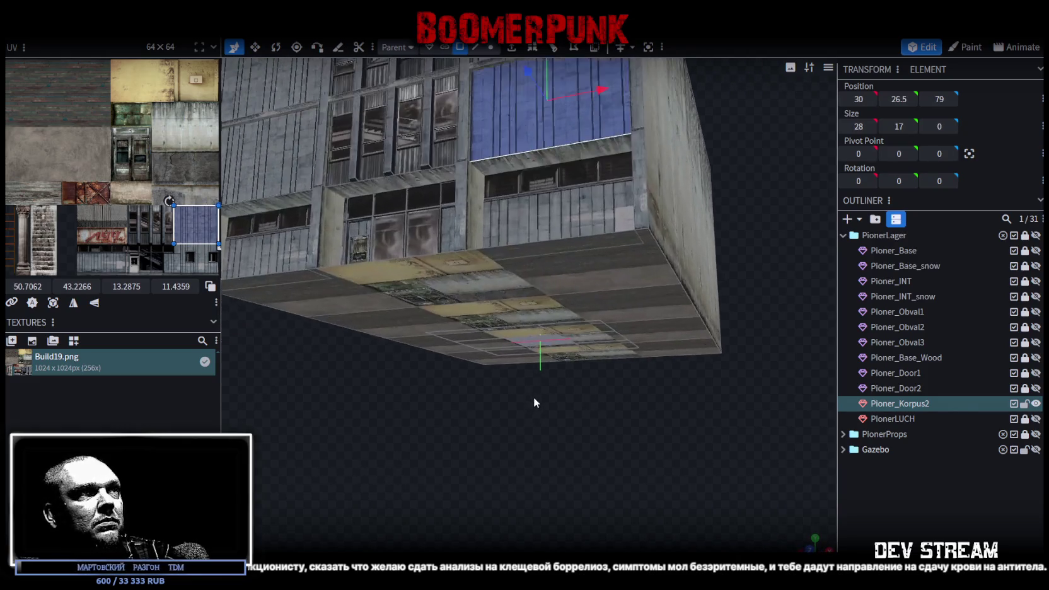
- Back in edge mode, select the full 88-unit ledge edge along the building front
left_click(474, 47)
left_click(572, 159)
left_click_drag(386, 466, 520, 293)
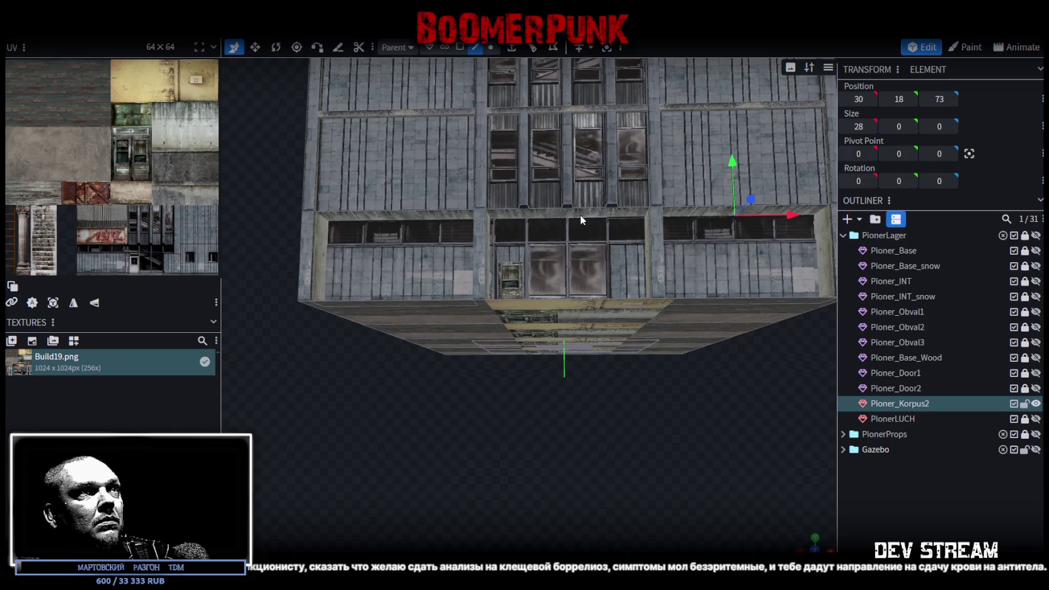
left_click_drag(580, 215, 549, 420)
scroll(518, 486, "up", 5)
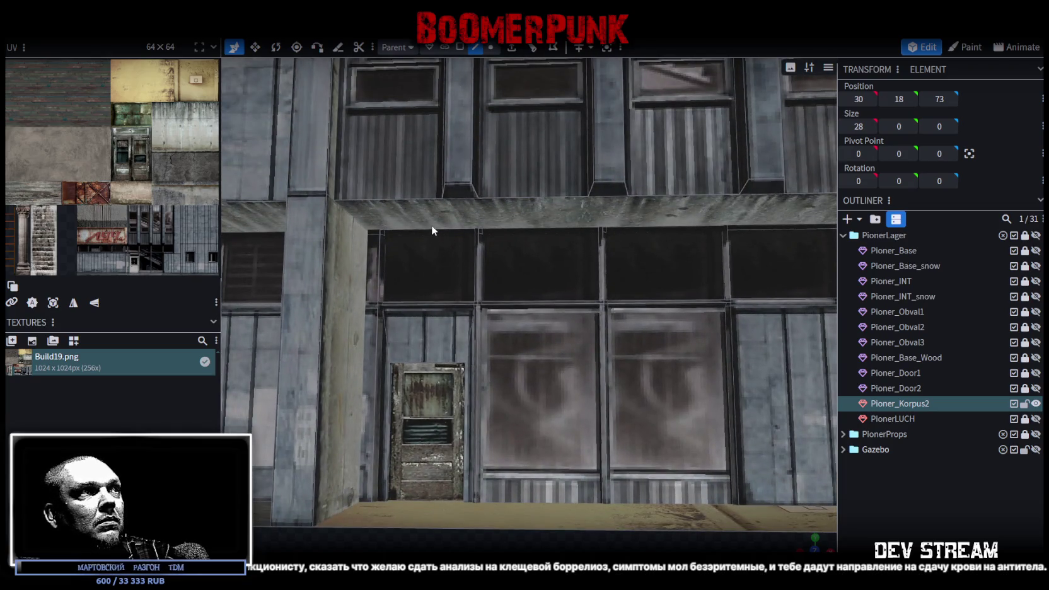
scroll(436, 236, "down", 5)
mouse_move(569, 467)
left_mouse_down()
mouse_move(390, 424)
mouse_move(735, 403)
mouse_move(516, 439)
left_mouse_up()
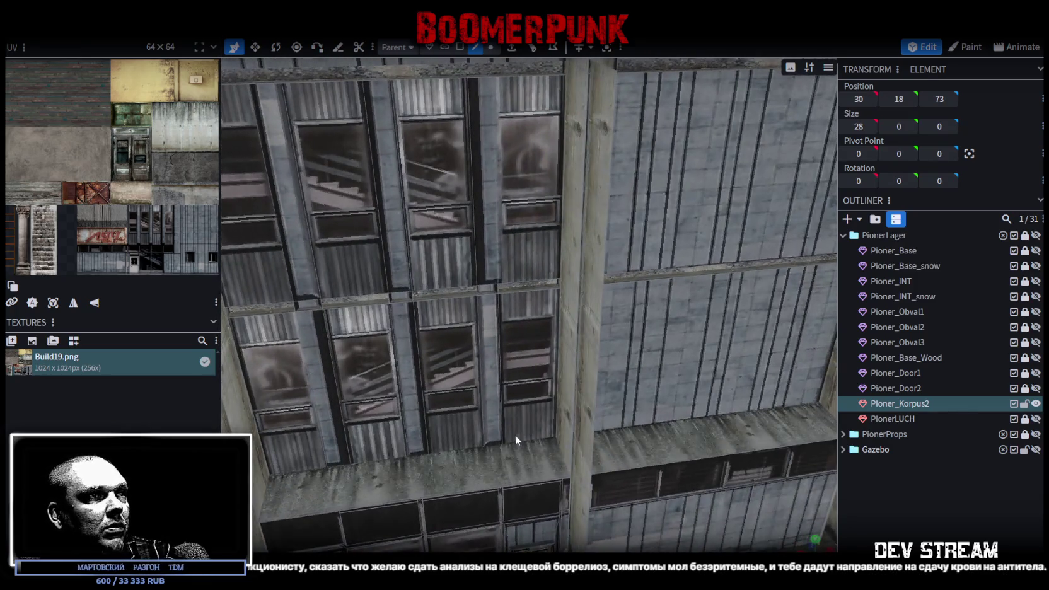
left_click(511, 481)
left_click_drag(511, 482, 573, 456)
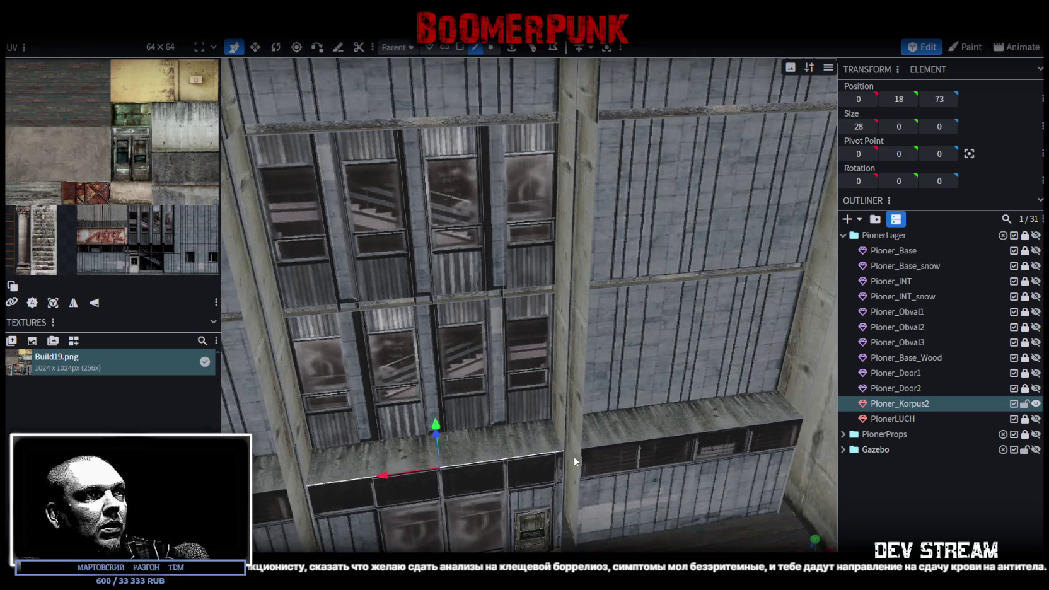
left_click(645, 436)
mouse_move(629, 427)
left_mouse_down()
mouse_move(734, 406)
mouse_move(428, 441)
left_mouse_up()
left_click(409, 453)
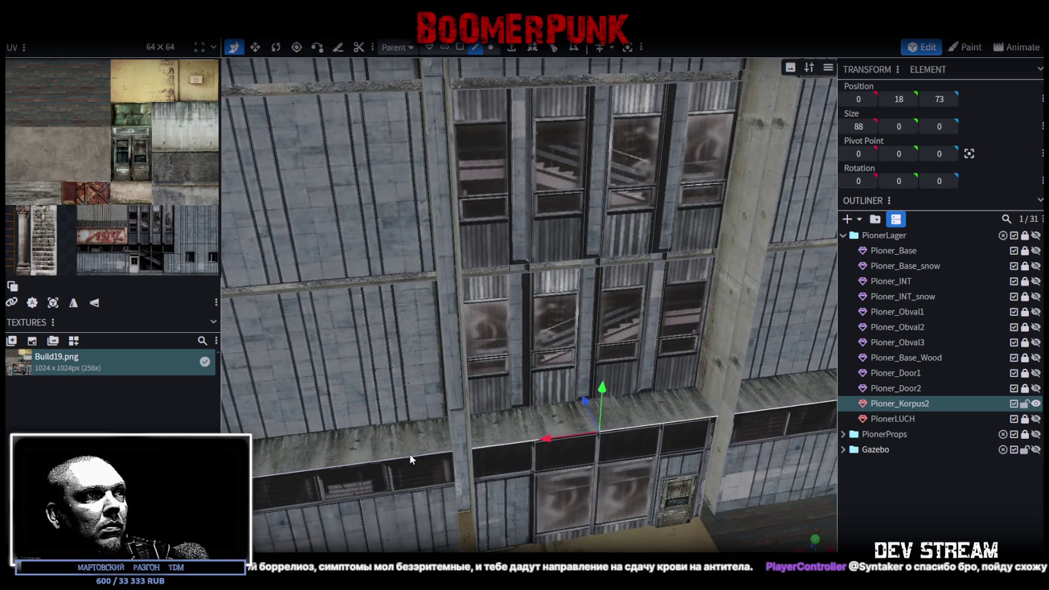
- Extrude the ledge selection toward Z- with an extend length of 8
left_click(511, 48)
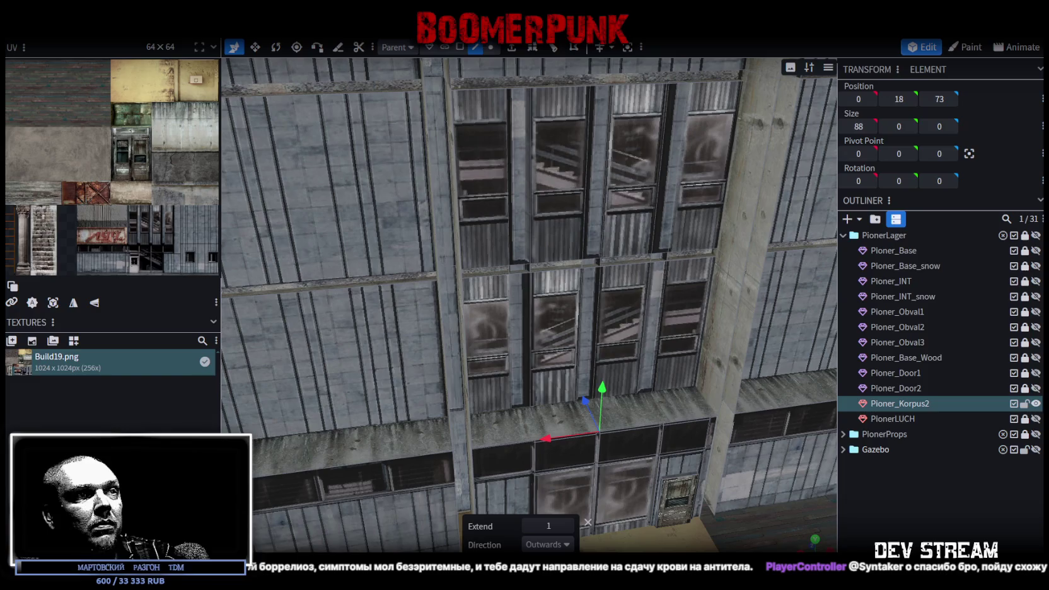
left_click(565, 545)
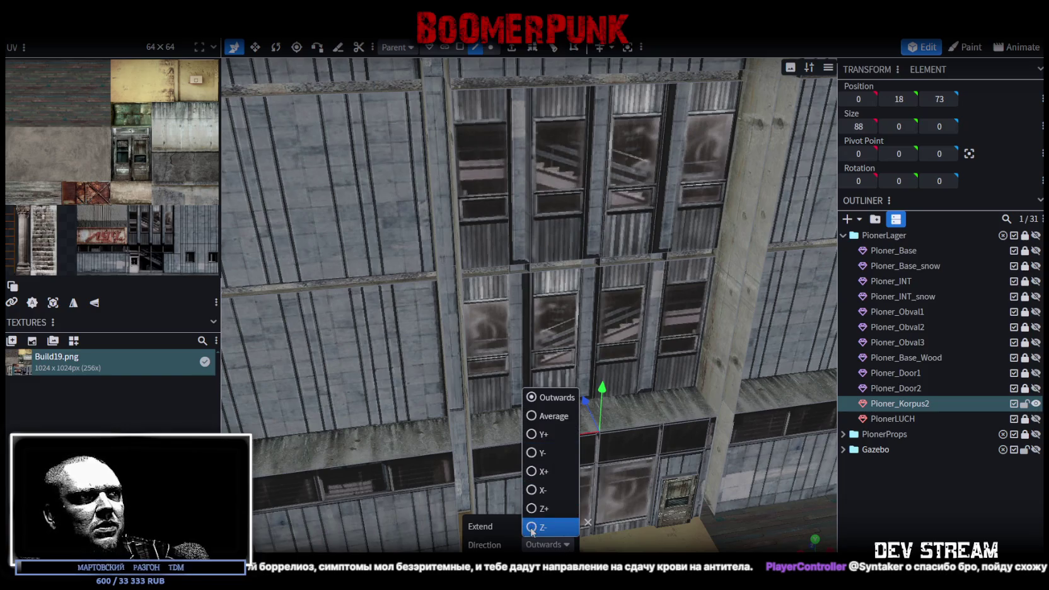
left_click(550, 529)
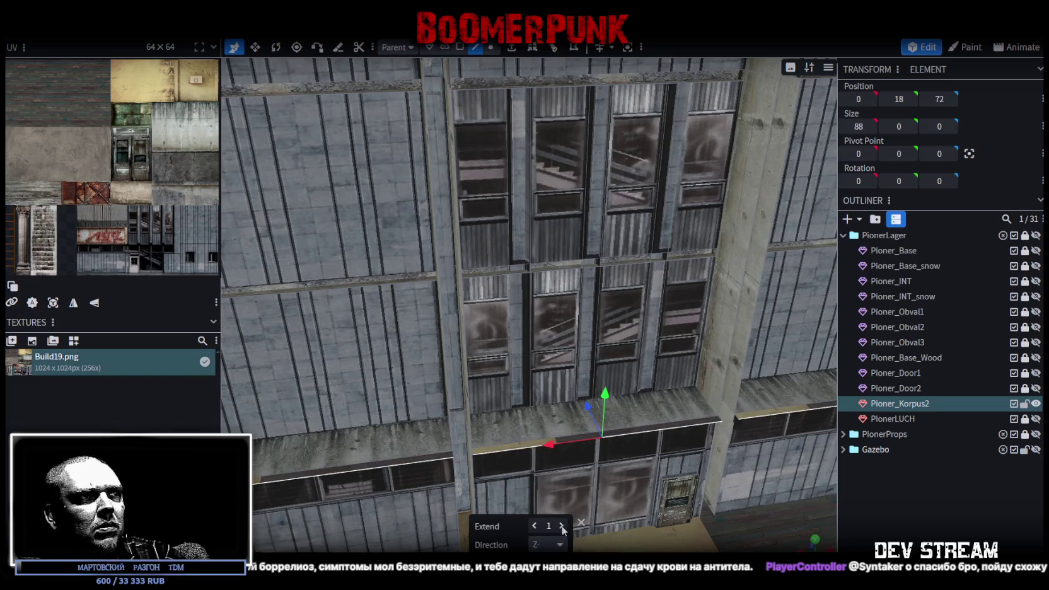
left_click_drag(564, 531, 691, 502)
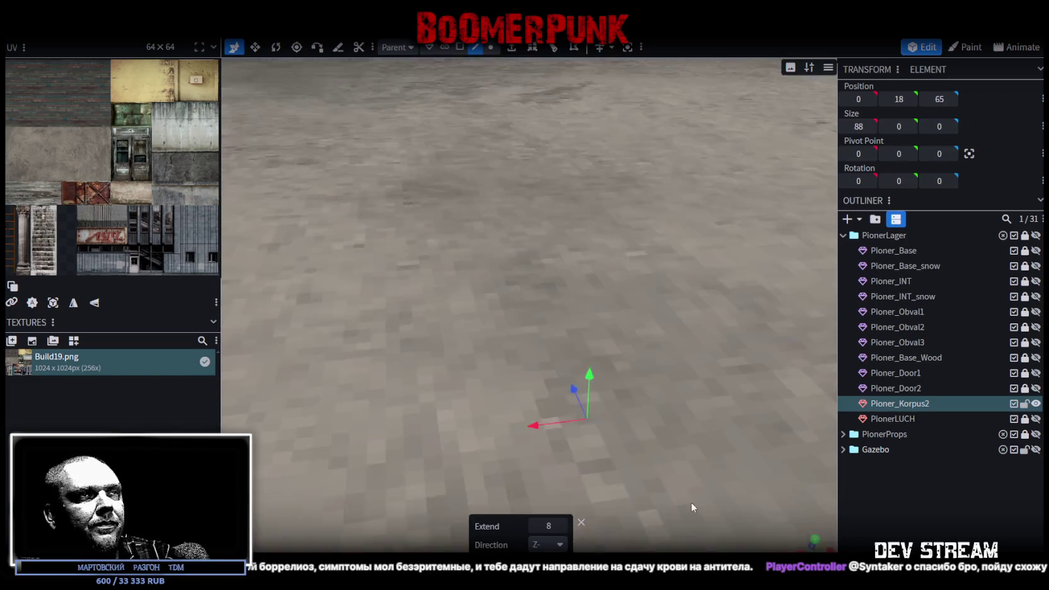
scroll(690, 502, "down", 5)
- In face mode, select the underside faces and the yellow and plank interior floor faces
mouse_move(585, 305)
left_mouse_down()
mouse_move(567, 353)
mouse_move(633, 389)
mouse_move(583, 380)
mouse_move(474, 126)
left_mouse_up()
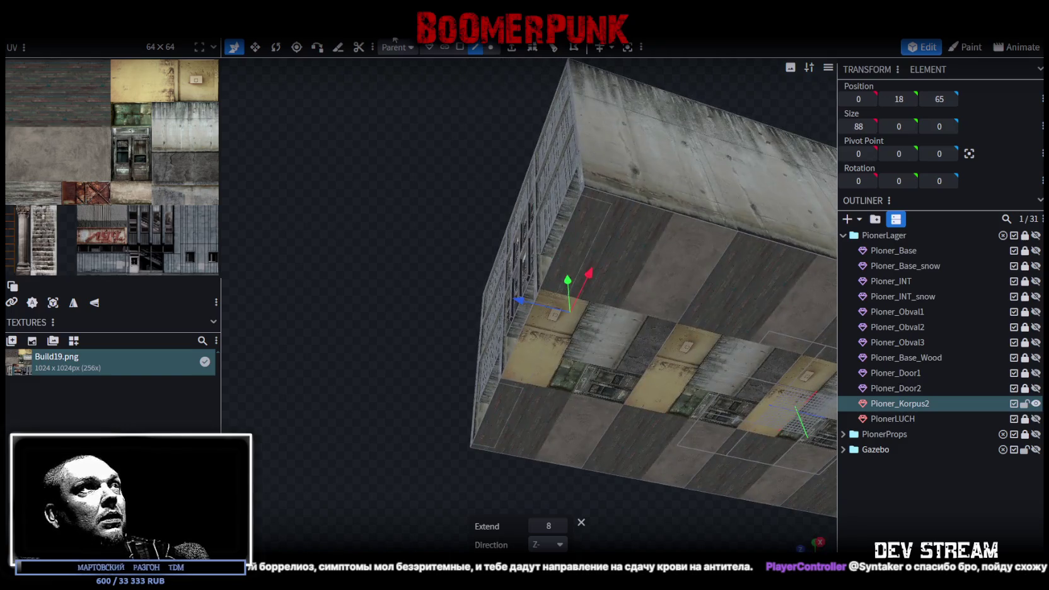
left_click(460, 47)
left_click(662, 296)
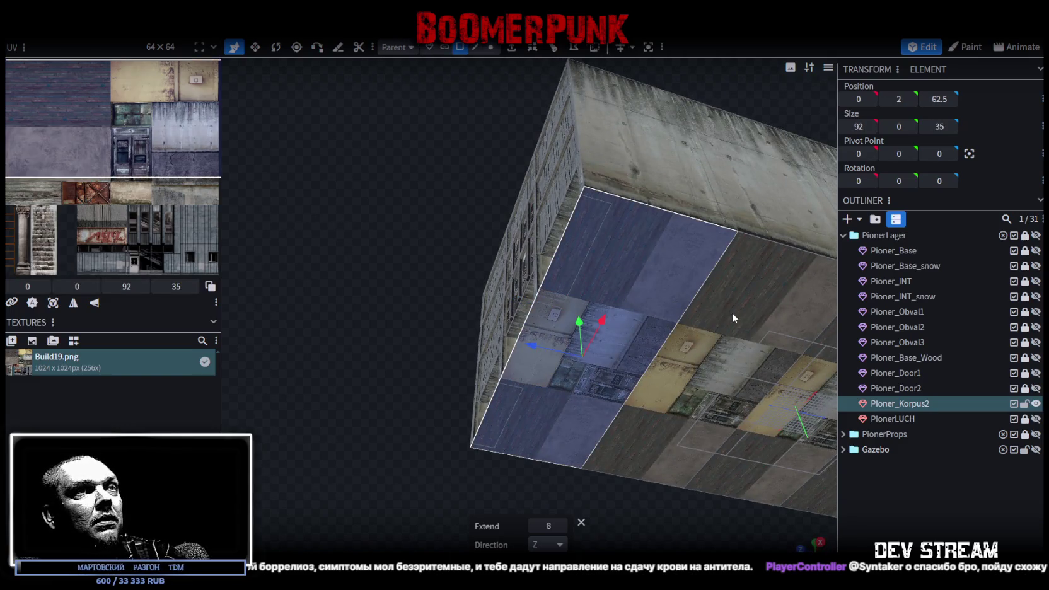
left_click(732, 313, "shift")
left_click_drag(711, 370, 589, 291)
left_click(660, 272, "shift")
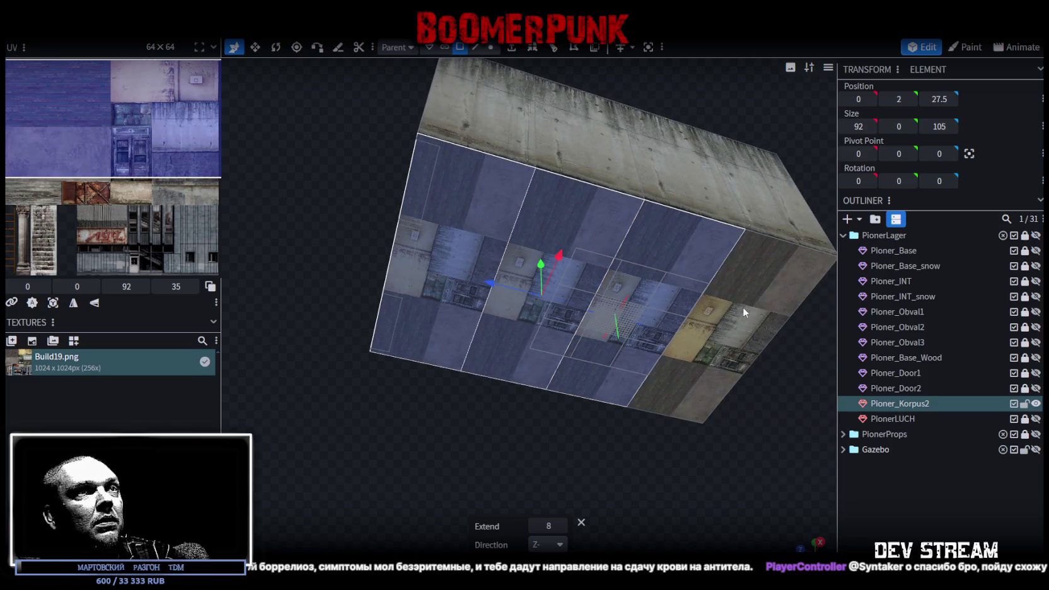
mouse_move(343, 367)
left_mouse_down()
mouse_move(407, 442)
mouse_move(517, 351)
left_mouse_up()
scroll(366, 441, "up", 5)
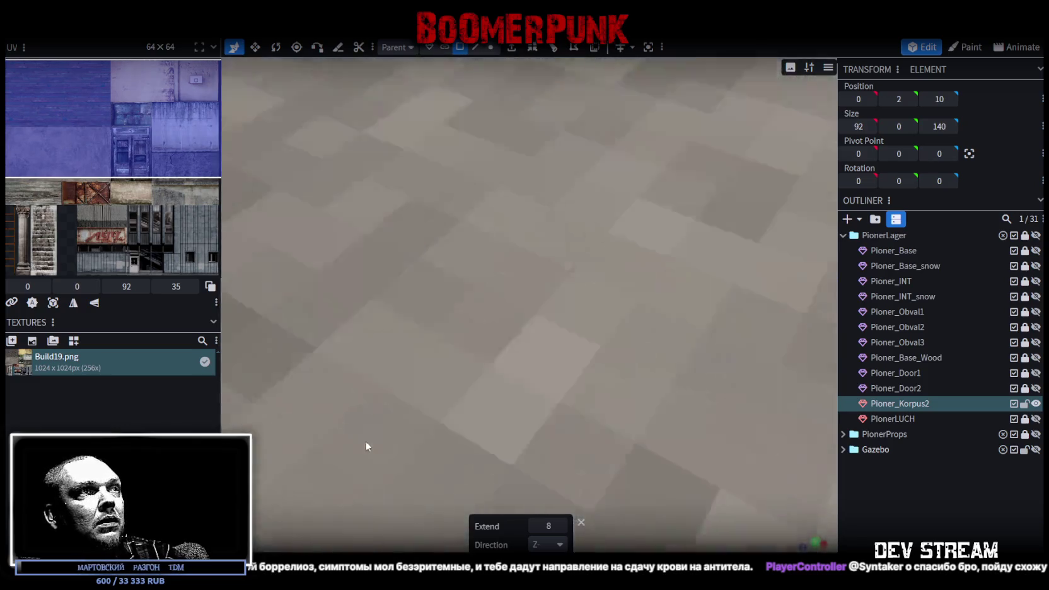
scroll(383, 431, "up", 3)
left_click_drag(383, 431, 604, 230)
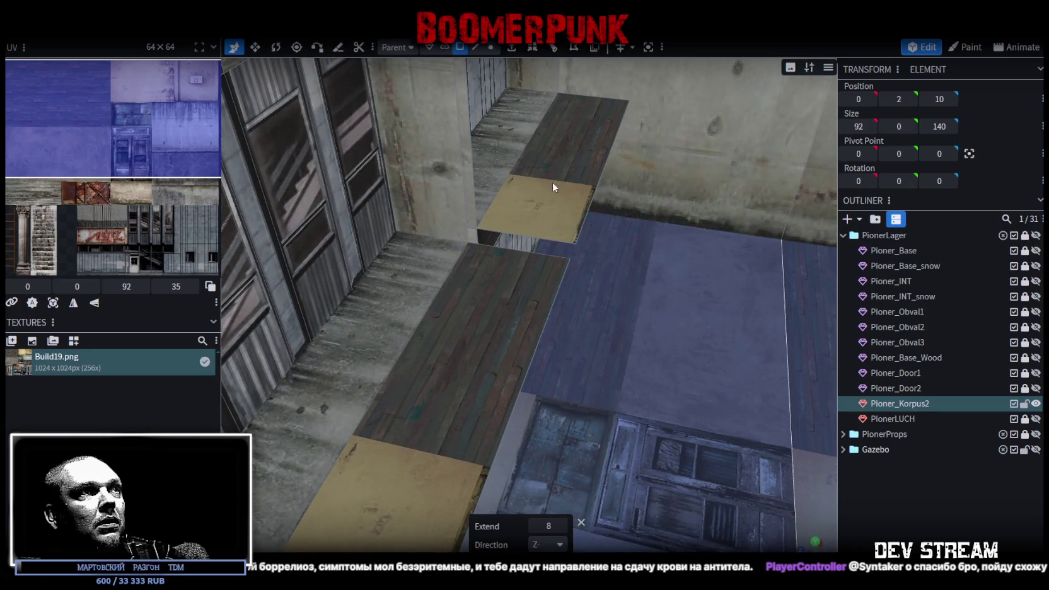
left_click(552, 187, "shift")
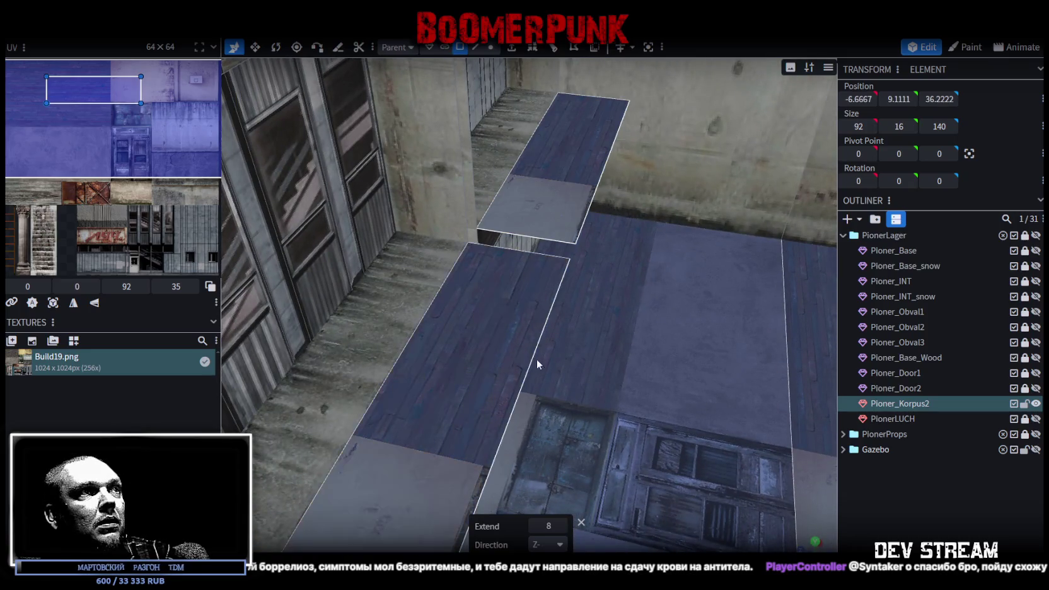
left_click_drag(526, 358, 634, 302)
- Split the selected floor faces into a new mesh named Pioner_Korpus2_INT
right_click(518, 329)
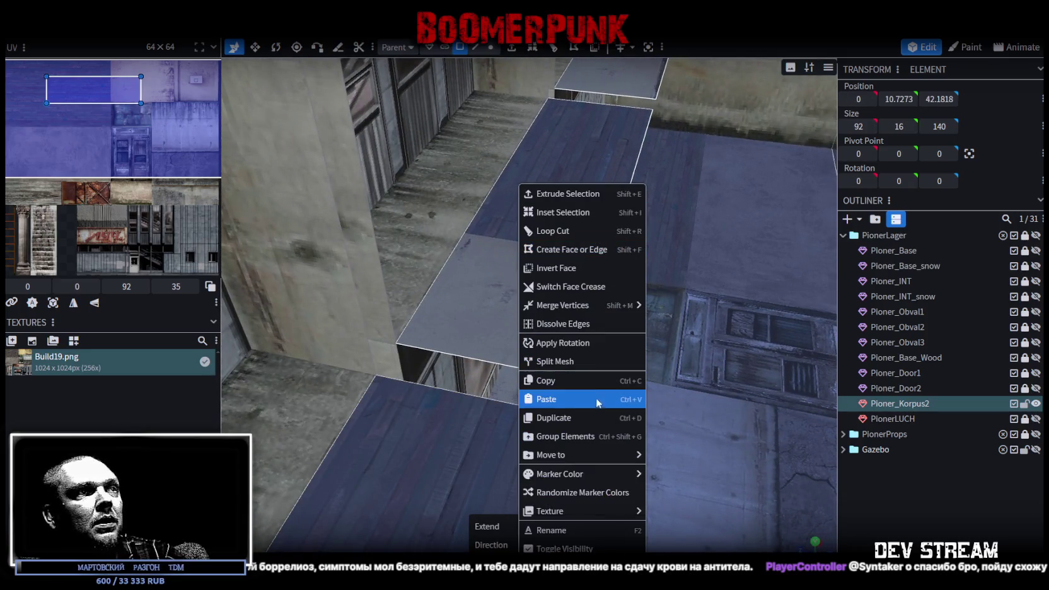
left_click(586, 361)
left_click(936, 421)
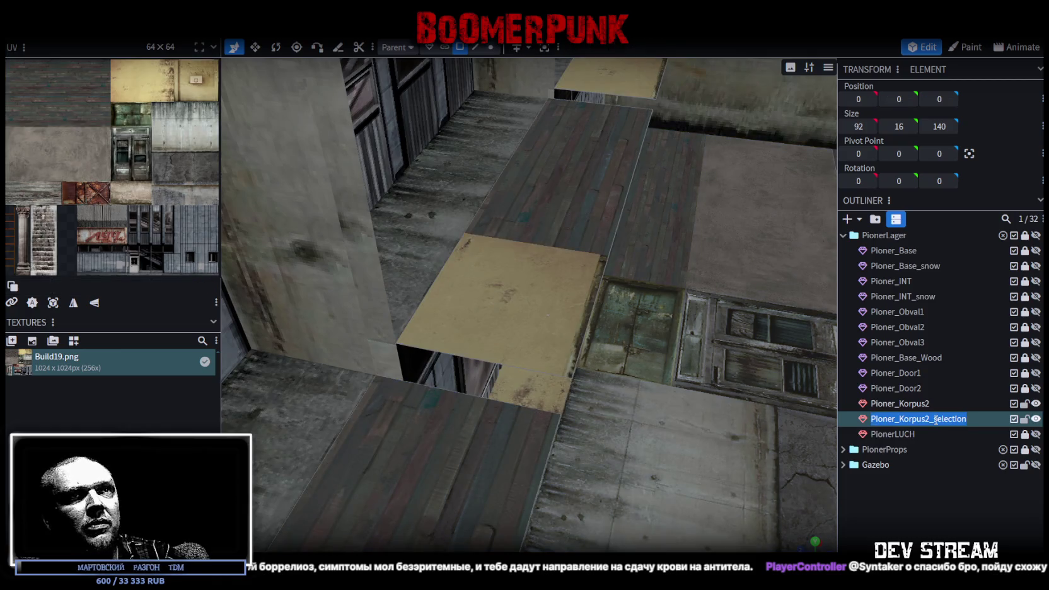
left_click_drag(934, 419, 996, 416)
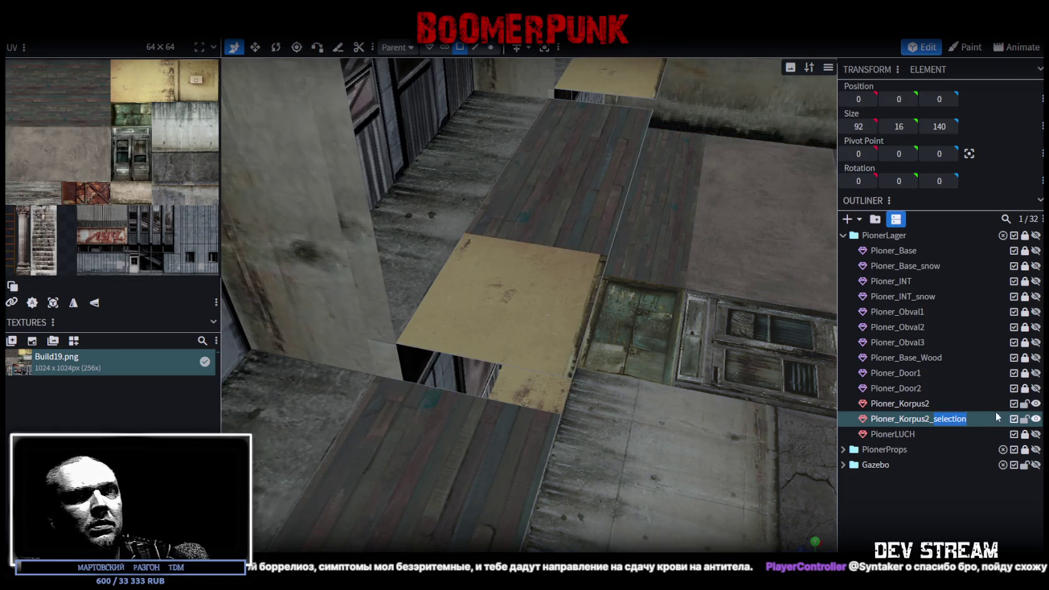
type("ШТЕ")
key("BackSpace")
key("BackSpace")
key("BackSpace")
type("INT")
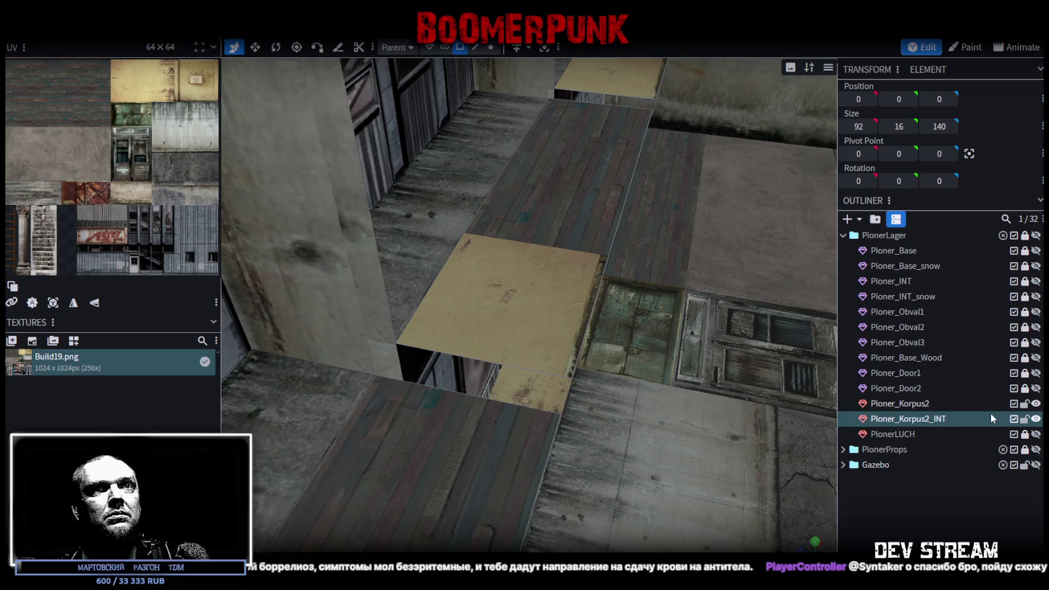
key("Return")
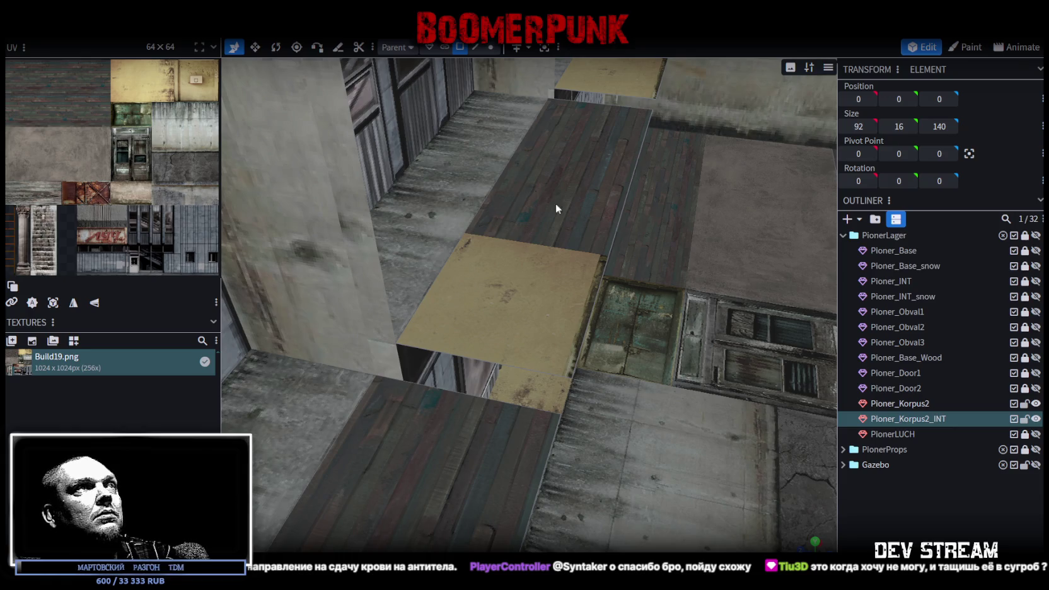
- Toggle the interior mesh's visibility and select and frame Pioner_Korpus2
left_click(1036, 404)
left_click(921, 406)
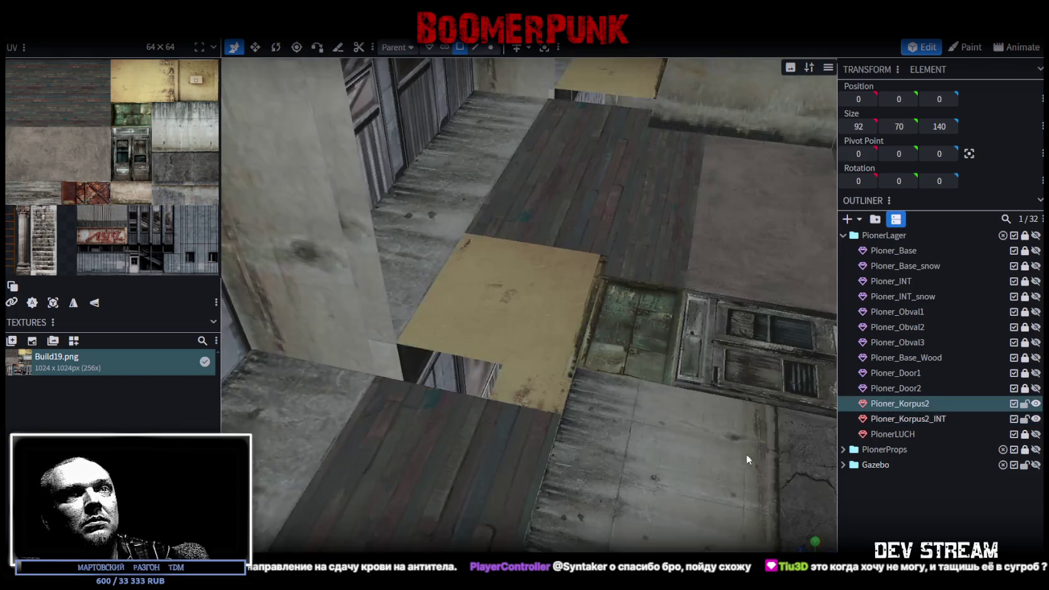
key("KP_1")
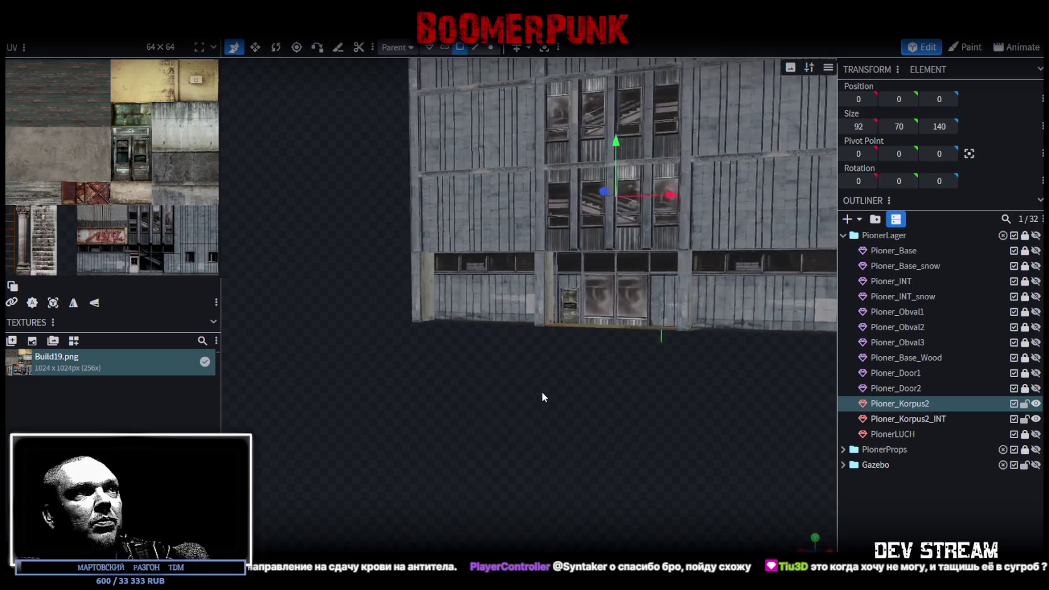
scroll(545, 398, "up", 5)
- Copy and paste the door face, split it into its own mesh, then delete the split-off mesh
left_click(643, 282)
right_click(621, 318)
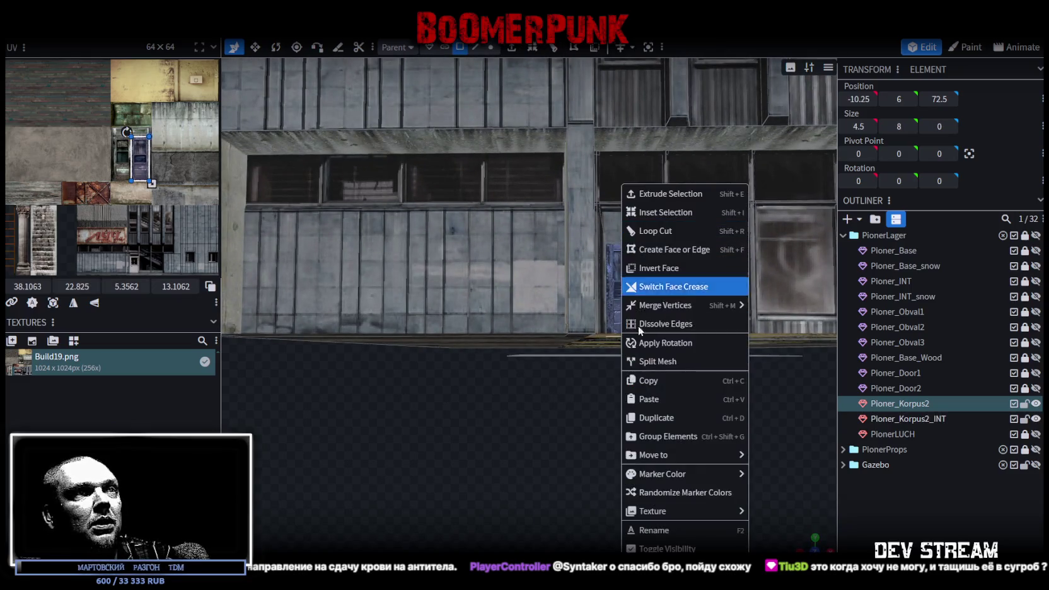
left_click(650, 380)
right_click(634, 310)
left_click(725, 399)
left_click(731, 410)
right_click(635, 376)
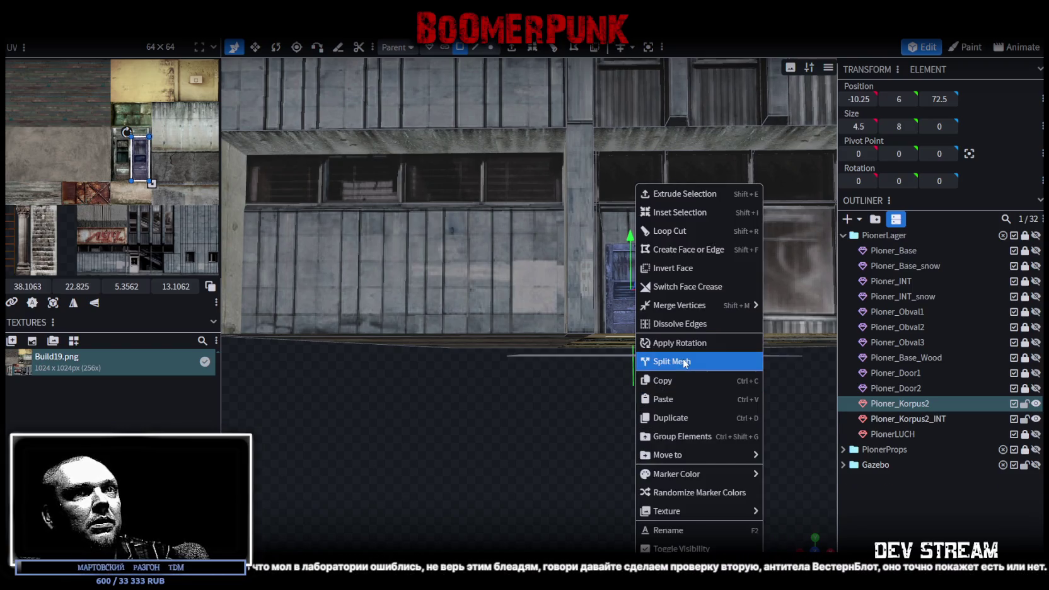
left_click(682, 358)
right_click(926, 422)
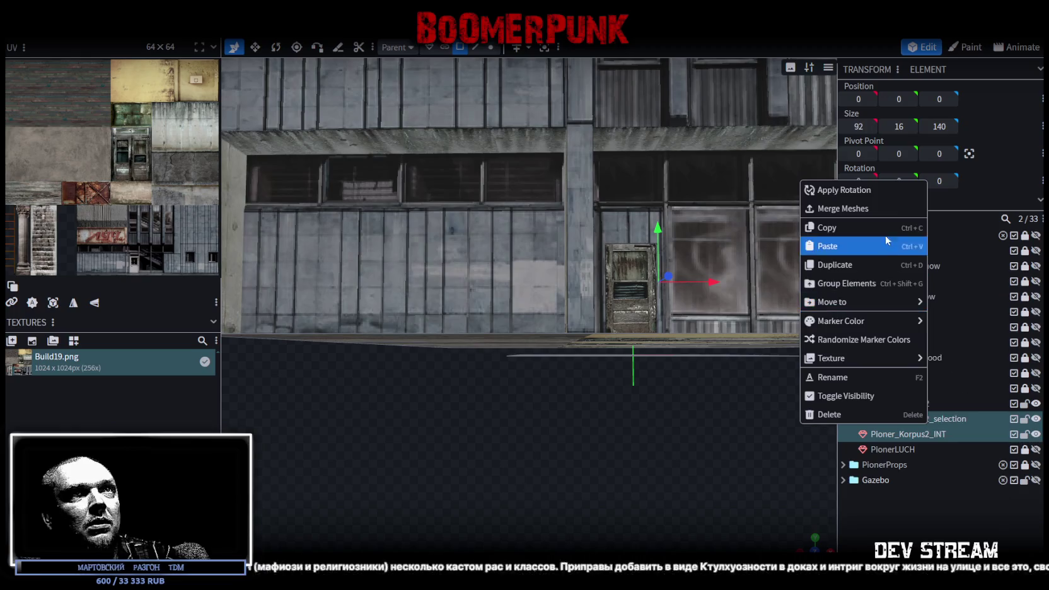
left_click(829, 413)
- Lock and hide Pioner_Korpus2, then nudge the small wall panel and return it to Z 72.5
left_click(1024, 404)
left_click(1036, 404)
mouse_move(668, 399)
left_mouse_down()
mouse_move(676, 494)
mouse_move(746, 460)
mouse_move(641, 460)
mouse_move(585, 371)
mouse_move(567, 283)
left_mouse_up()
left_click(564, 239)
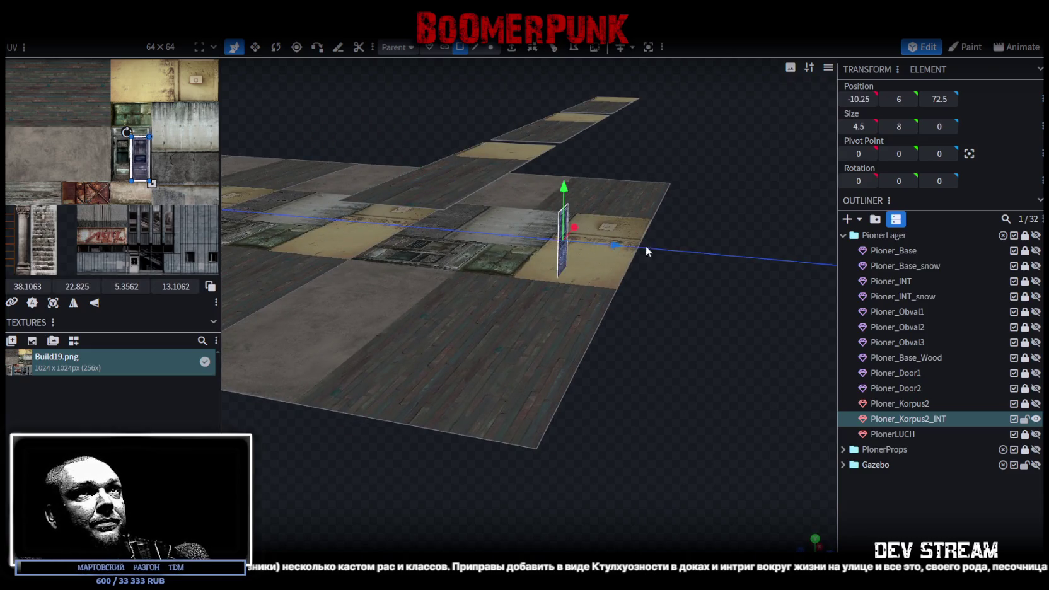
left_click(951, 99)
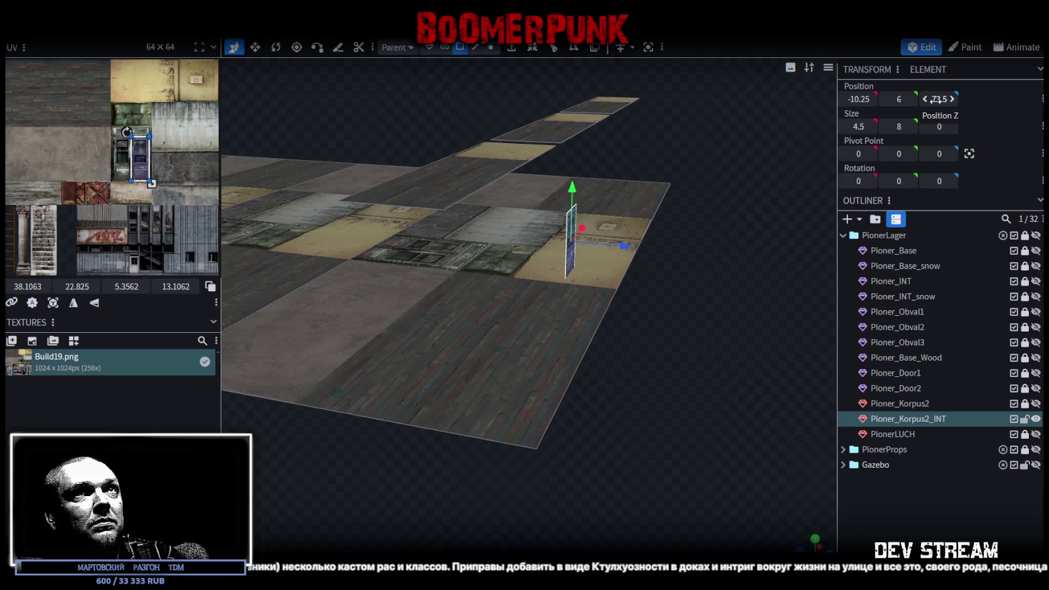
left_click(925, 99)
- In edge mode, try selecting floor mesh edges, then undo back to the wall panel
left_click(476, 48)
left_click(590, 335)
left_click(623, 287)
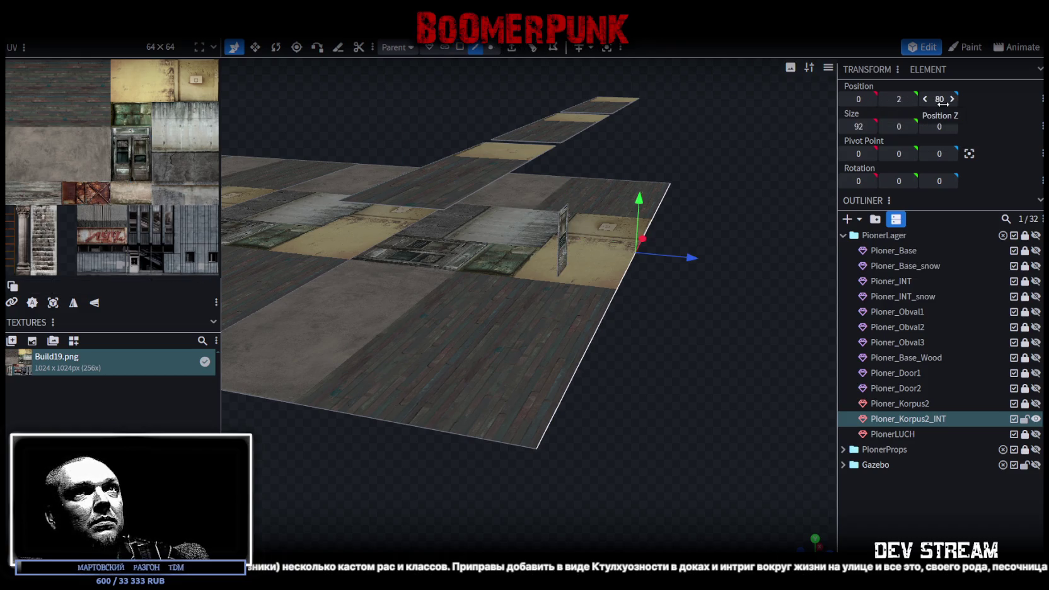
key("ctrl+z")
mouse_move(643, 391)
left_mouse_down()
mouse_move(704, 389)
mouse_move(664, 413)
left_mouse_up()
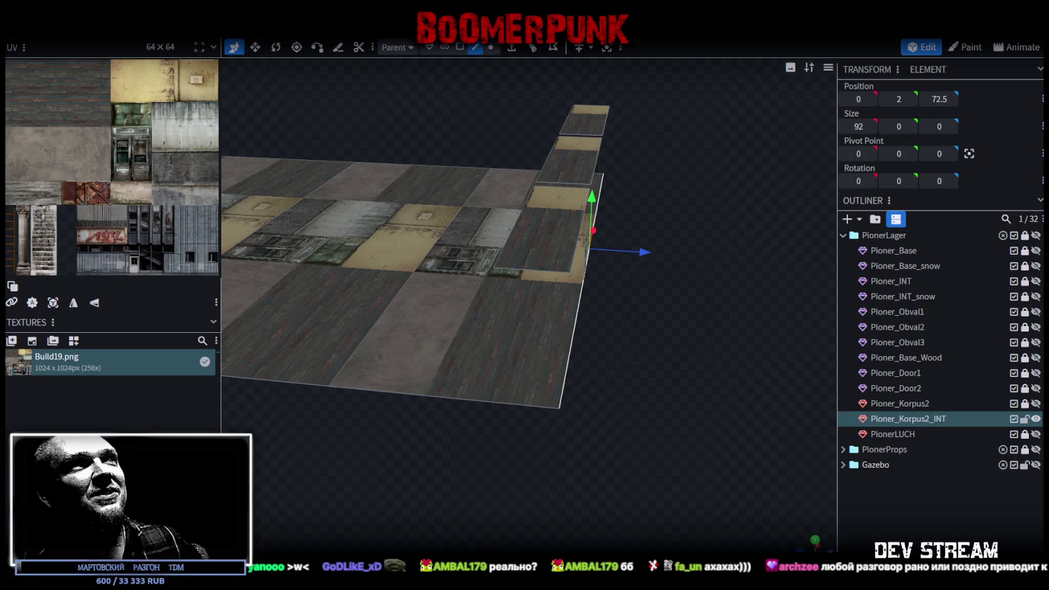
- Select the entire 92×16×133 floor mesh with Ctrl+A and cycle the viewport to solid shading
mouse_move(701, 357)
left_mouse_down()
mouse_move(597, 422)
mouse_move(709, 379)
mouse_move(717, 394)
left_mouse_up()
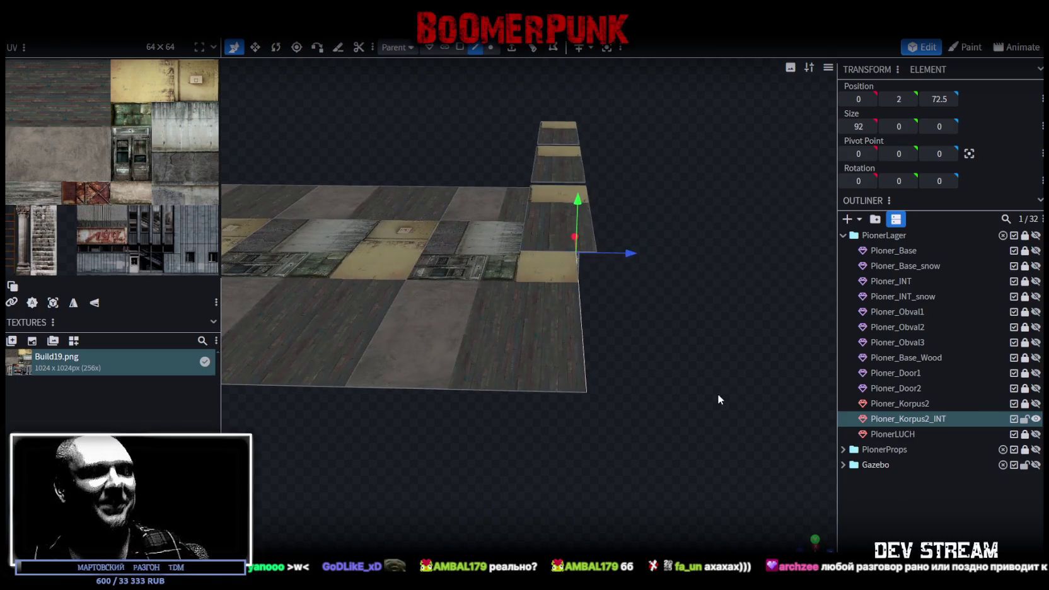
key("ctrl+a")
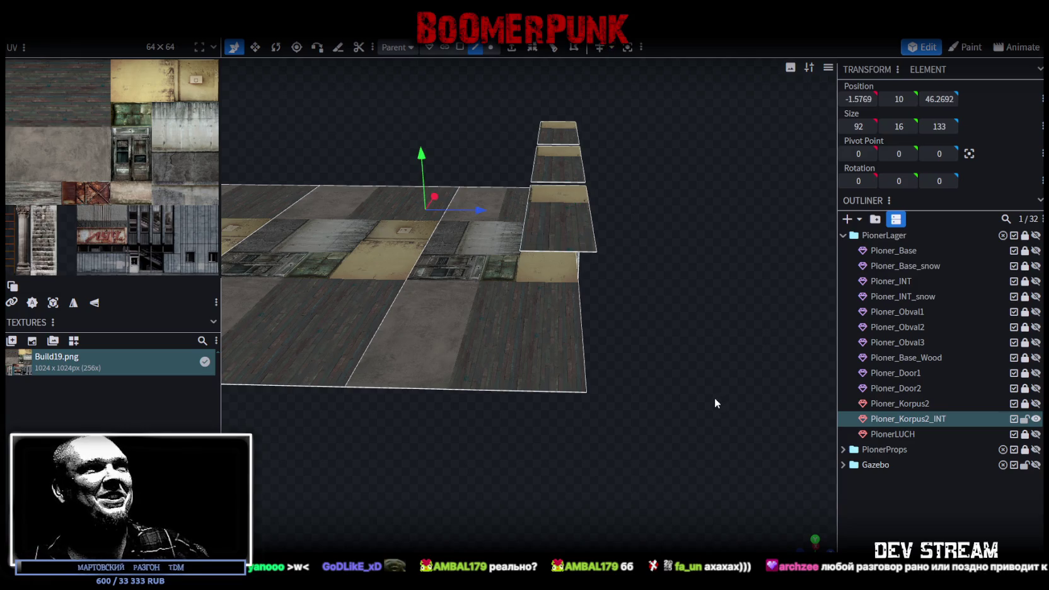
key("z")
key("z")
left_click_drag(668, 408, 678, 400)
key("z")
key("z")
key("z")
mouse_move(719, 369)
left_mouse_down()
mouse_move(656, 326)
mouse_move(610, 424)
mouse_move(632, 322)
left_mouse_up()
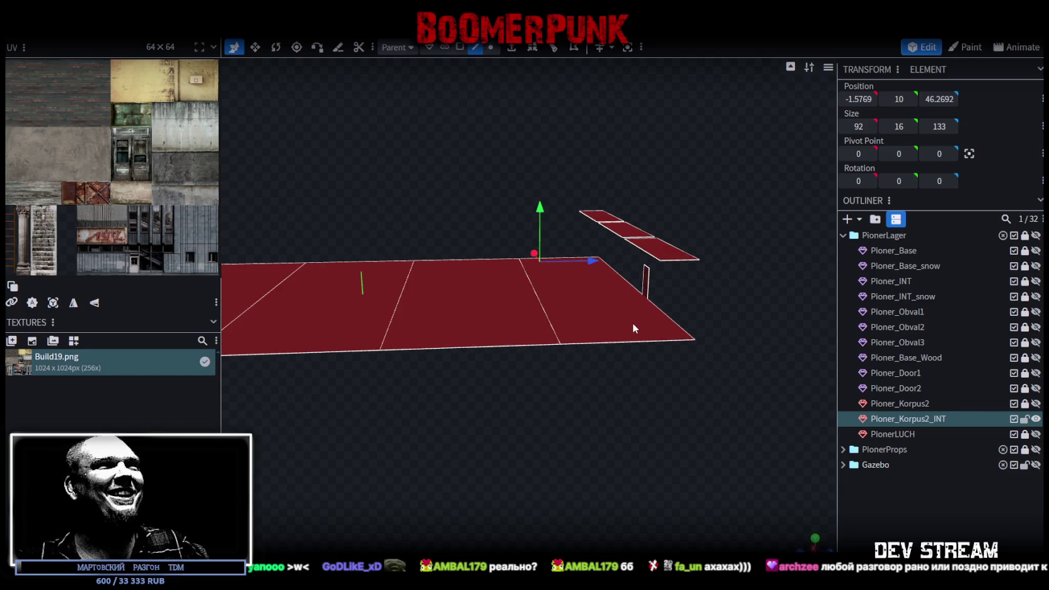
- Box-select the floor plane in face mode, then select the 4.5×8 wall panel instead
mouse_move(460, 273)
left_mouse_down()
mouse_move(495, 309)
mouse_move(432, 198)
left_mouse_up()
left_click(460, 48)
left_click_drag(350, 228, 577, 318)
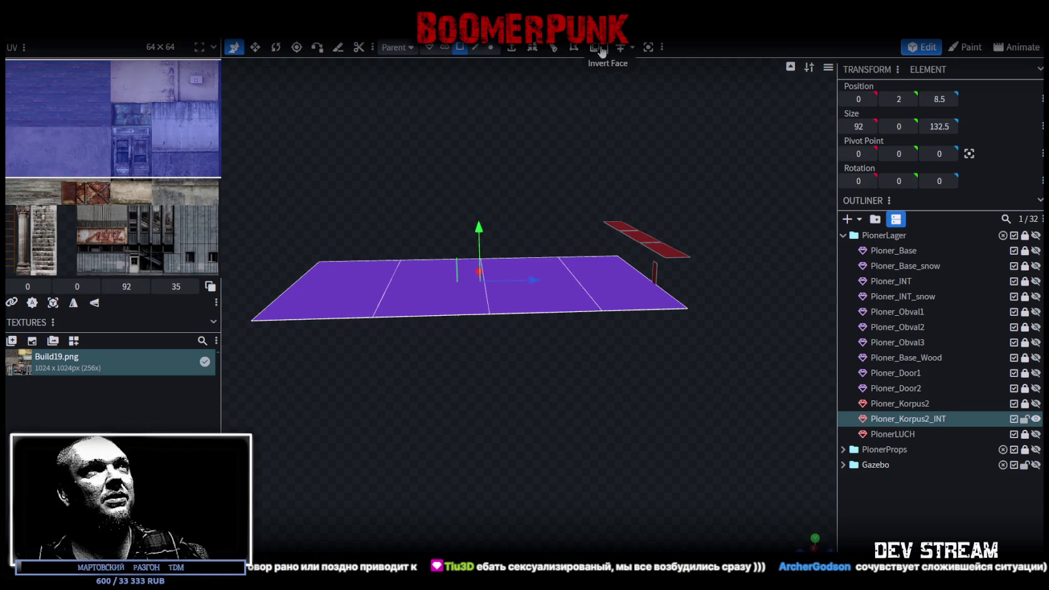
mouse_move(691, 229)
left_mouse_down()
mouse_move(703, 334)
mouse_move(643, 346)
mouse_move(563, 337)
left_mouse_up()
left_click(564, 336)
mouse_move(625, 447)
left_mouse_down()
mouse_move(756, 444)
mouse_move(685, 434)
mouse_move(730, 430)
left_mouse_up()
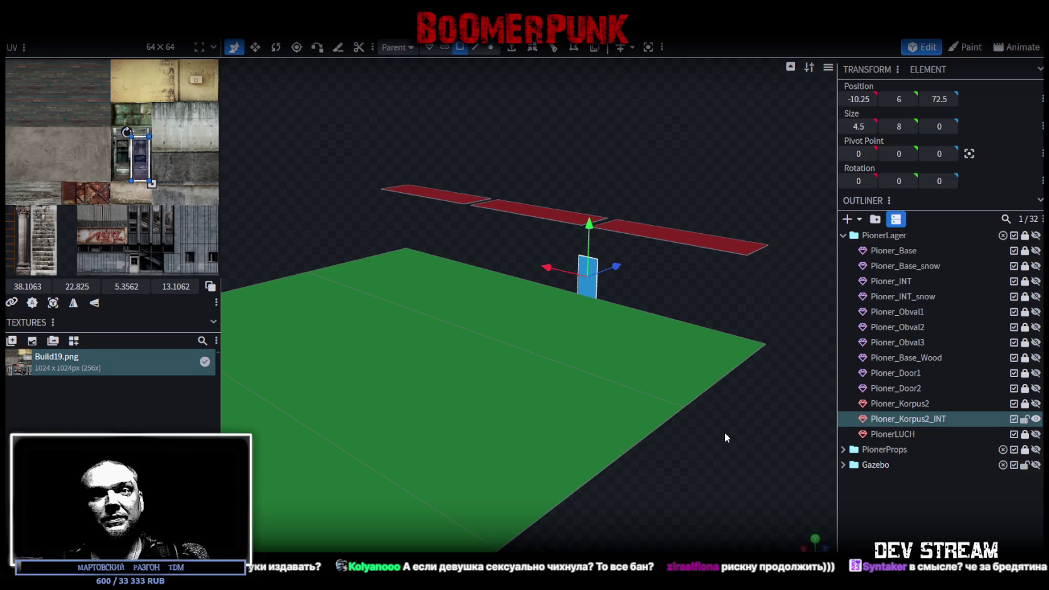
- Select edges along the red ledge strip at 0, 18, 65 and orbit around the green floor
mouse_move(707, 316)
left_mouse_down()
mouse_move(672, 333)
mouse_move(608, 288)
mouse_move(640, 285)
mouse_move(571, 282)
mouse_move(654, 296)
mouse_move(585, 377)
mouse_move(616, 437)
mouse_move(659, 473)
mouse_move(692, 300)
mouse_move(679, 233)
mouse_move(581, 259)
mouse_move(709, 339)
mouse_move(564, 115)
left_mouse_up()
left_click(475, 47)
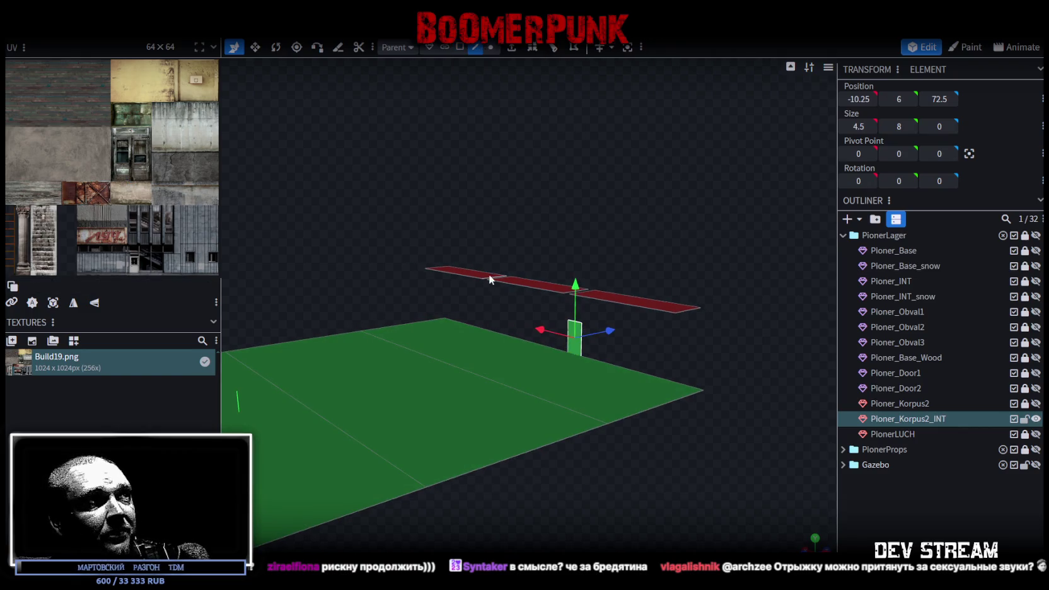
left_click(467, 273)
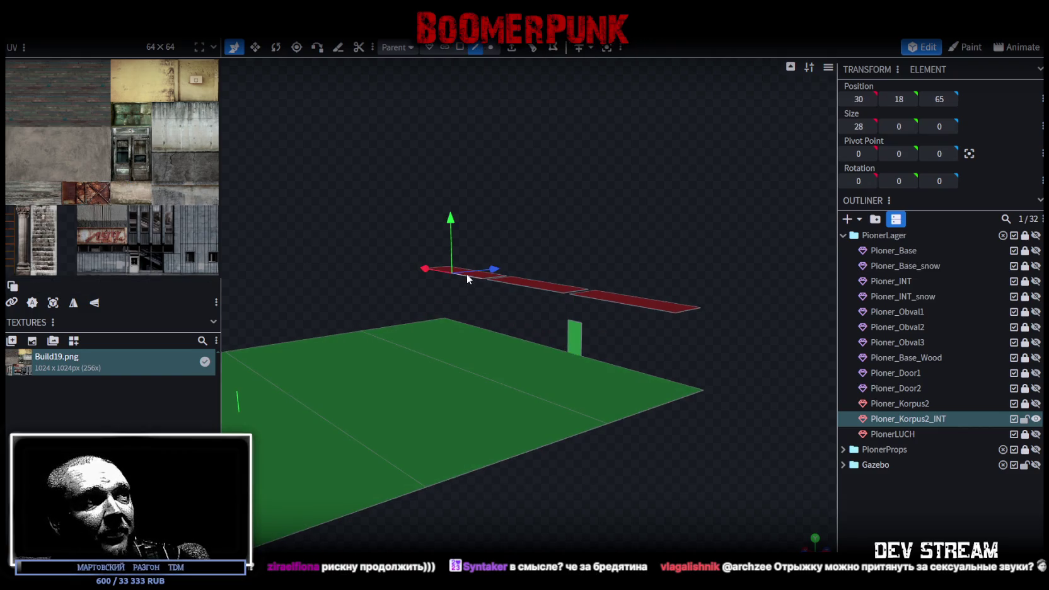
left_click(633, 304, "shift")
left_click_drag(674, 212, 676, 228)
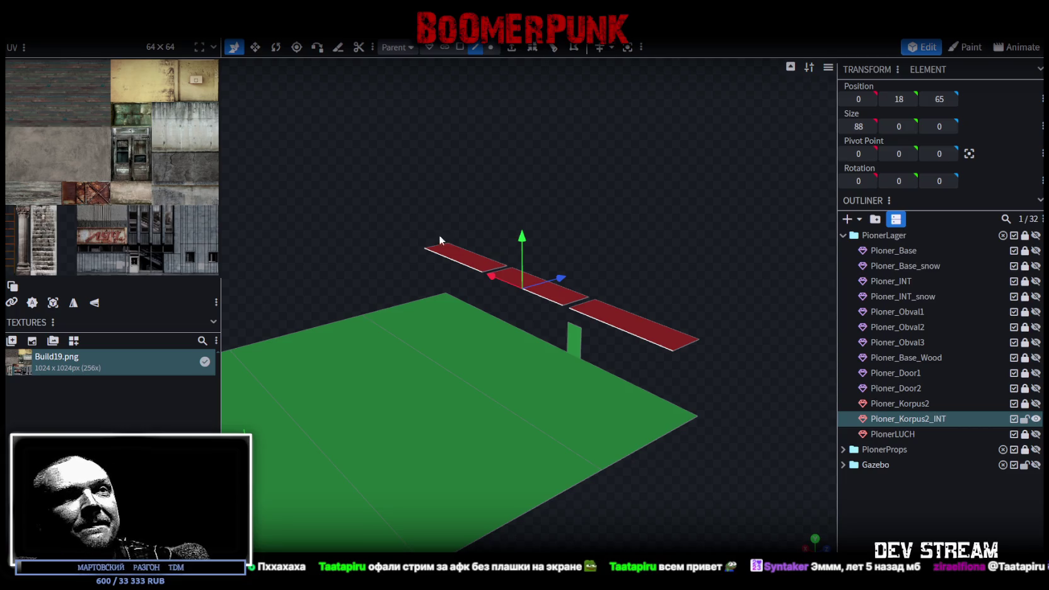
mouse_move(635, 221)
left_mouse_down()
mouse_move(571, 200)
mouse_move(539, 450)
mouse_move(612, 391)
mouse_move(662, 424)
mouse_move(332, 391)
left_mouse_up()
scroll(117, 192, "down", 3)
scroll(117, 192, "up", 2)
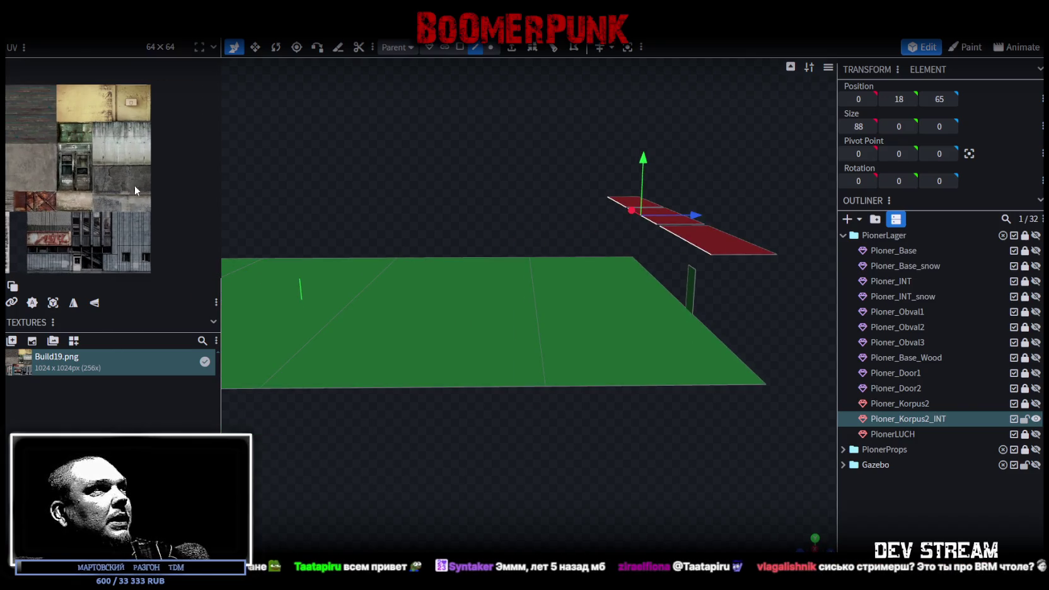
- Resize the UV texture preview, orbit closer to the floor, and drag the Twitch chat over Blockbench
left_click_drag(223, 154, 542, 190)
middle_click_drag(177, 369, 314, 345)
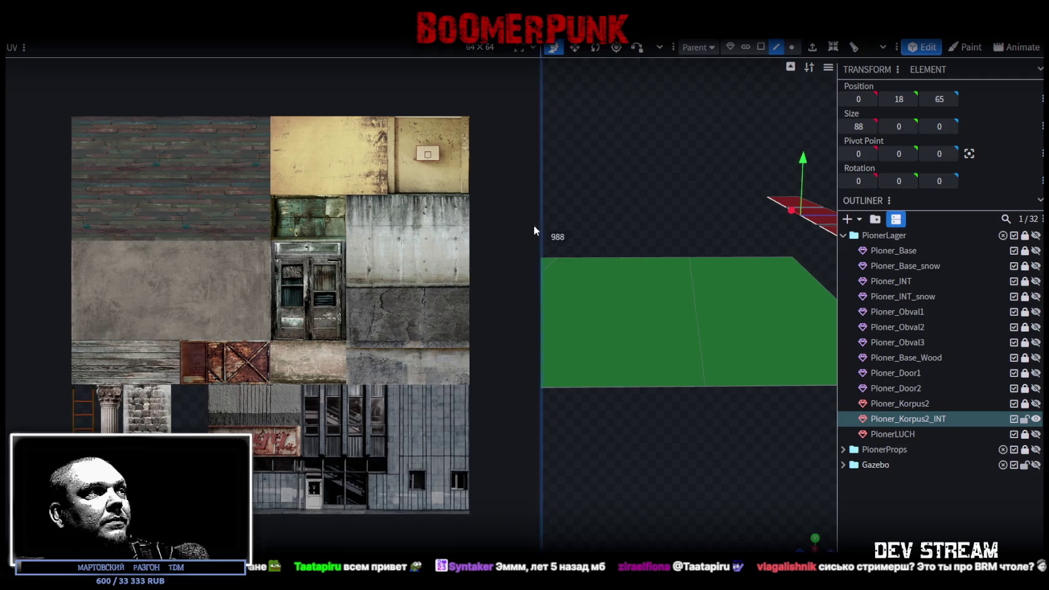
left_click_drag(542, 226, 271, 225)
mouse_move(422, 197)
left_mouse_down()
mouse_move(501, 213)
mouse_move(503, 320)
left_mouse_up()
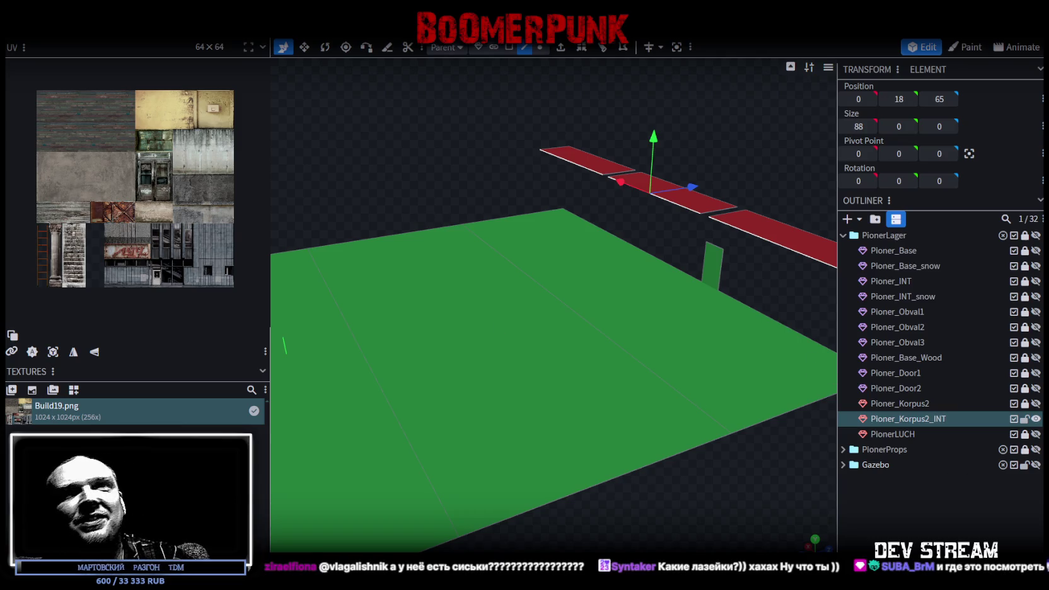
left_click_drag(641, 234, 618, 83)
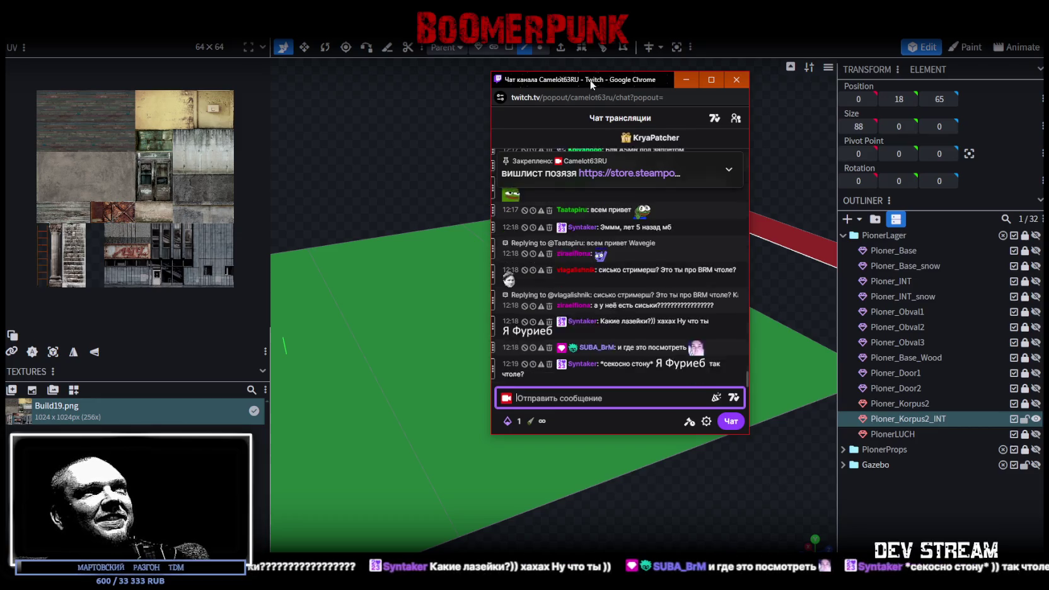
- Click away from the Twitch chat popout to bring Blockbench back into focus
left_click(686, 79)
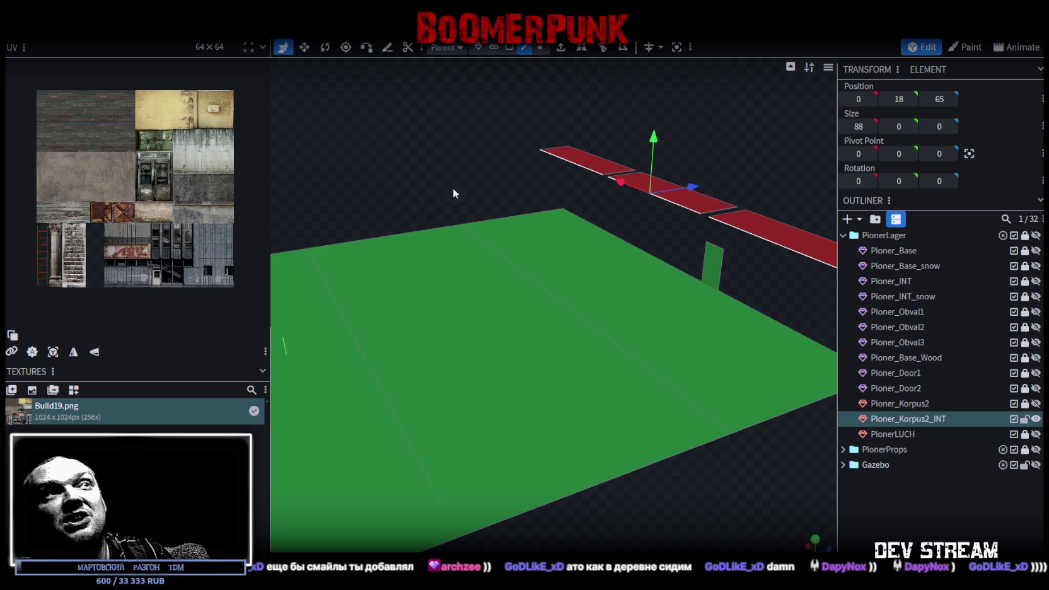
- Move the upper plank back along Z from 65 to 47
mouse_move(475, 199)
left_mouse_down()
mouse_move(412, 184)
mouse_move(463, 183)
left_mouse_up()
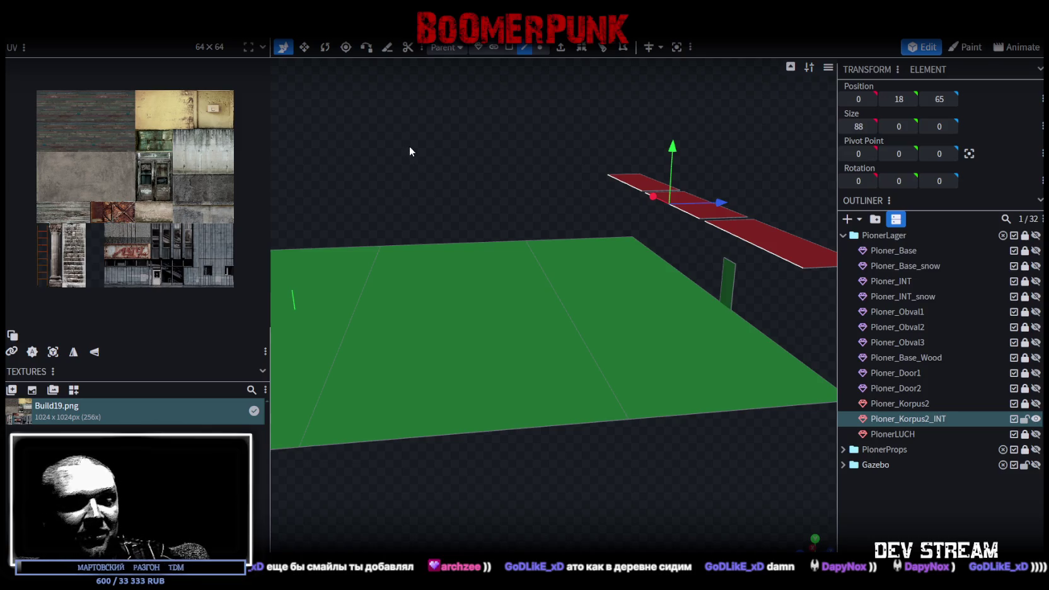
scroll(578, 324, "down", 2)
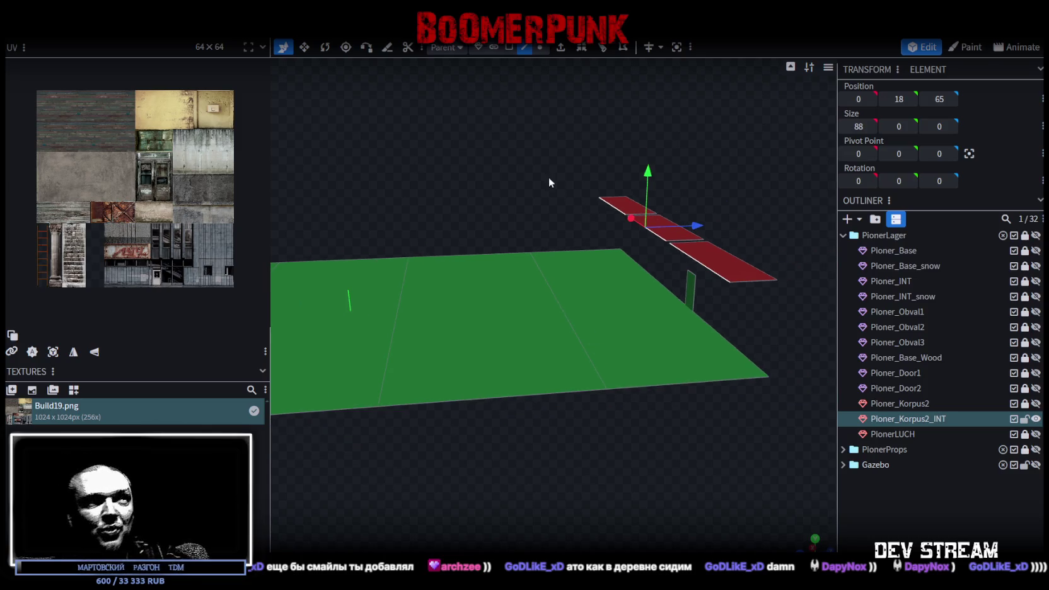
mouse_move(562, 223)
left_mouse_down()
mouse_move(545, 213)
mouse_move(637, 203)
left_mouse_up()
mouse_move(720, 219)
left_mouse_down()
mouse_move(627, 211)
mouse_move(605, 437)
left_mouse_up()
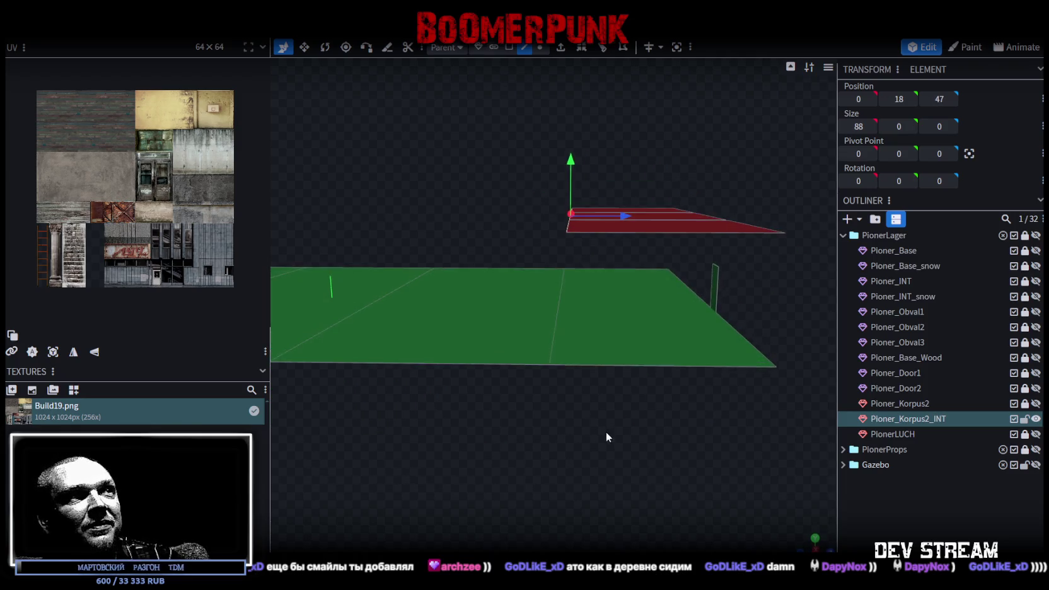
- Move the floor element on the green floor to Z 45, then enter vertex selection mode
left_click(556, 295)
mouse_move(605, 291)
left_mouse_down()
mouse_move(575, 301)
mouse_move(602, 300)
left_mouse_up()
left_click_drag(551, 166, 565, 86)
left_click(540, 48)
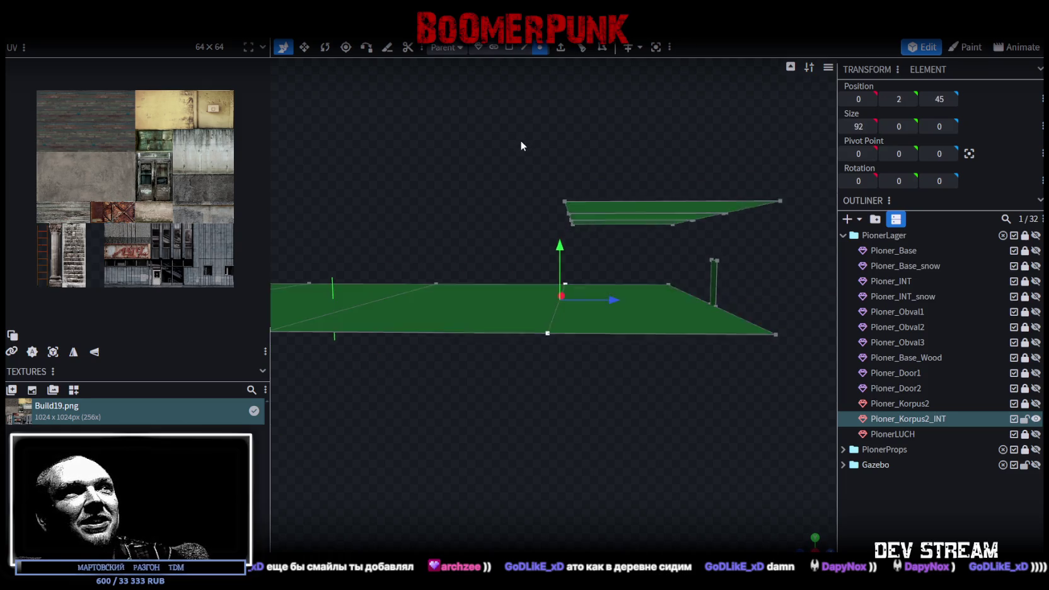
- Select the upper plank's left-end vertices and inspect the floors in orthographic and perspective views
left_click_drag(512, 128, 599, 223)
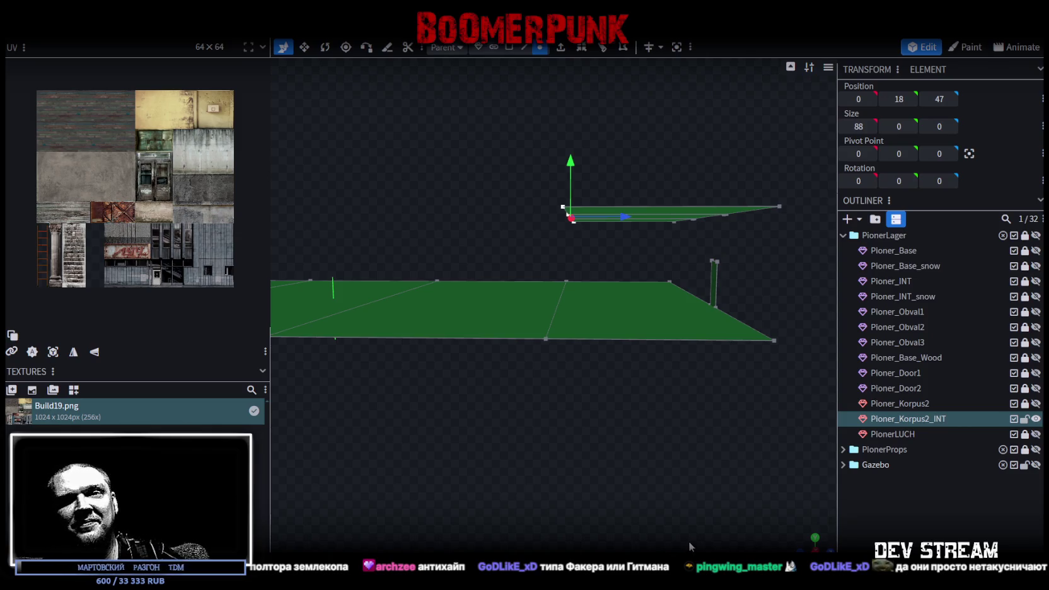
mouse_move(648, 419)
left_mouse_down()
mouse_move(685, 461)
mouse_move(651, 420)
left_mouse_up()
key("KP_1")
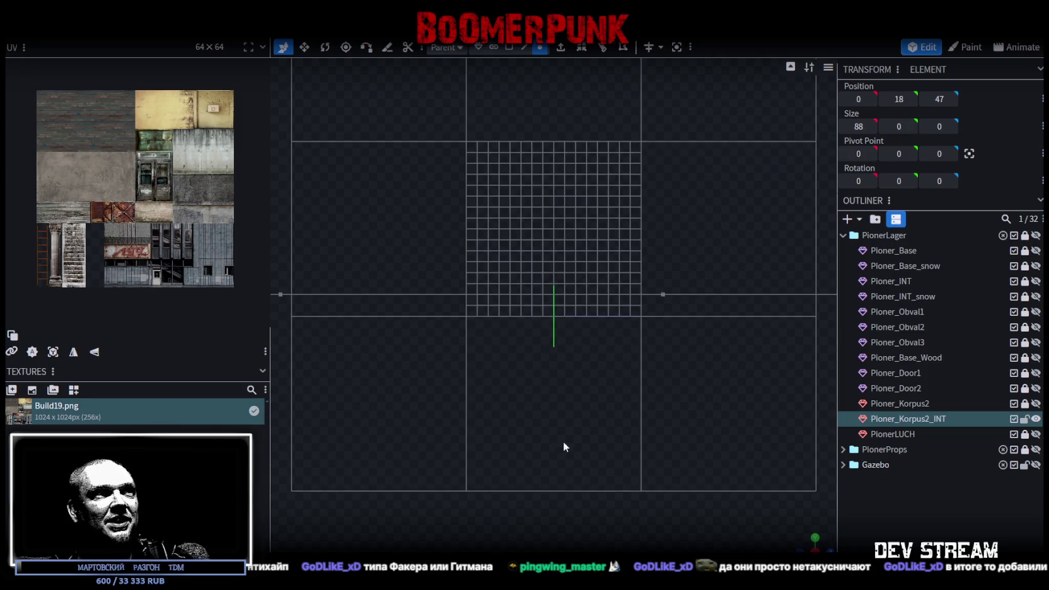
scroll(650, 443, "down", 2)
scroll(691, 457, "down", 2)
right_click_drag(701, 365, 666, 332)
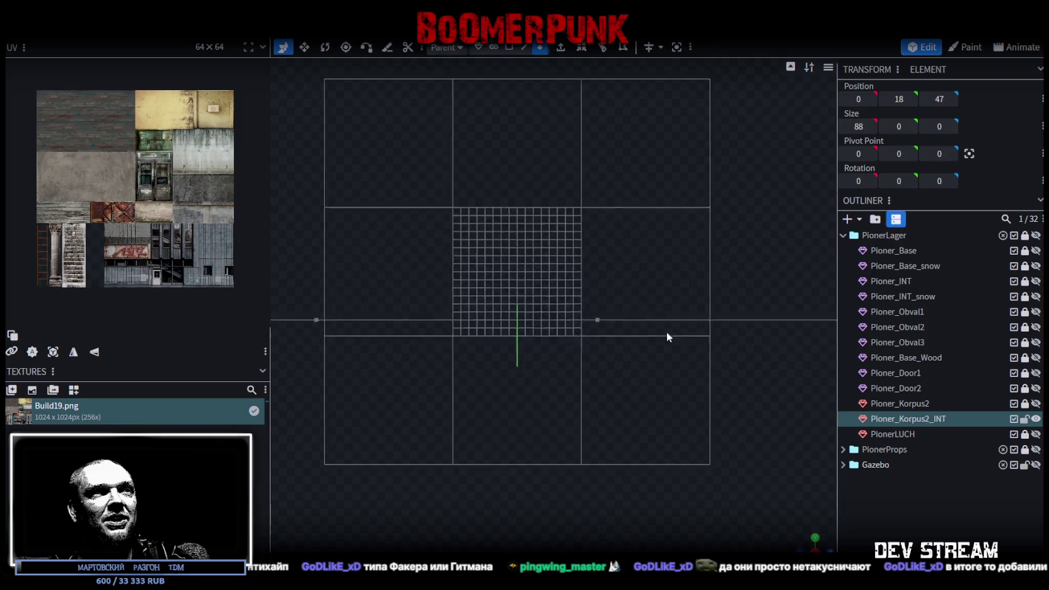
scroll(710, 531, "down", 2)
mouse_move(801, 549)
left_mouse_down()
mouse_move(752, 472)
mouse_move(636, 485)
mouse_move(576, 456)
mouse_move(527, 457)
mouse_move(559, 426)
mouse_move(518, 466)
mouse_move(618, 467)
mouse_move(603, 466)
left_mouse_up()
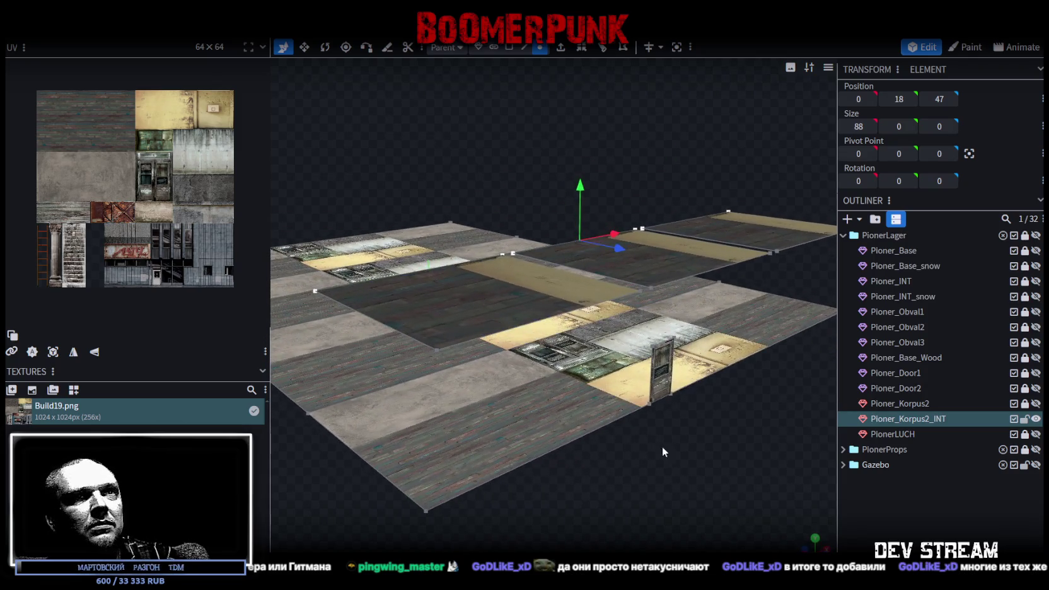
left_click_drag(658, 447, 706, 436)
- Unhide Ploner_Korpus2 and select the door face on its front wall
left_click(1035, 402)
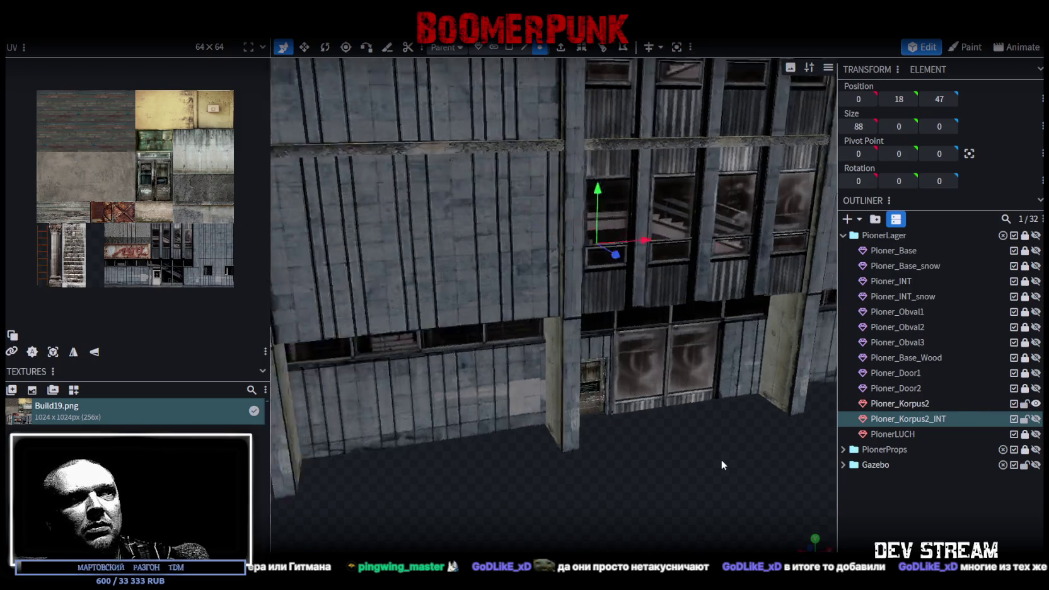
left_click_drag(721, 460, 668, 429)
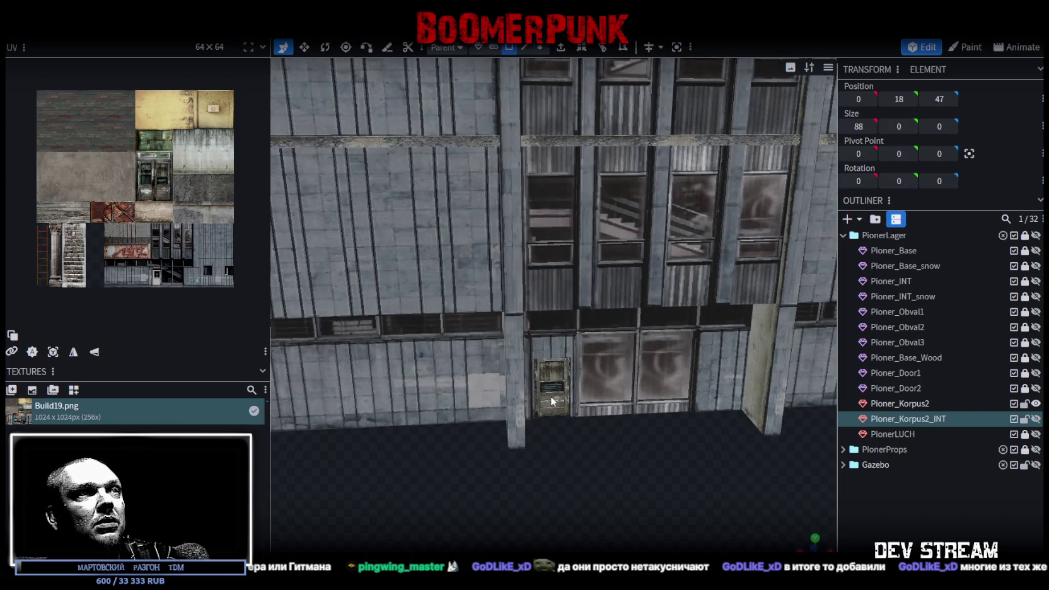
left_click(551, 396)
right_click(551, 379)
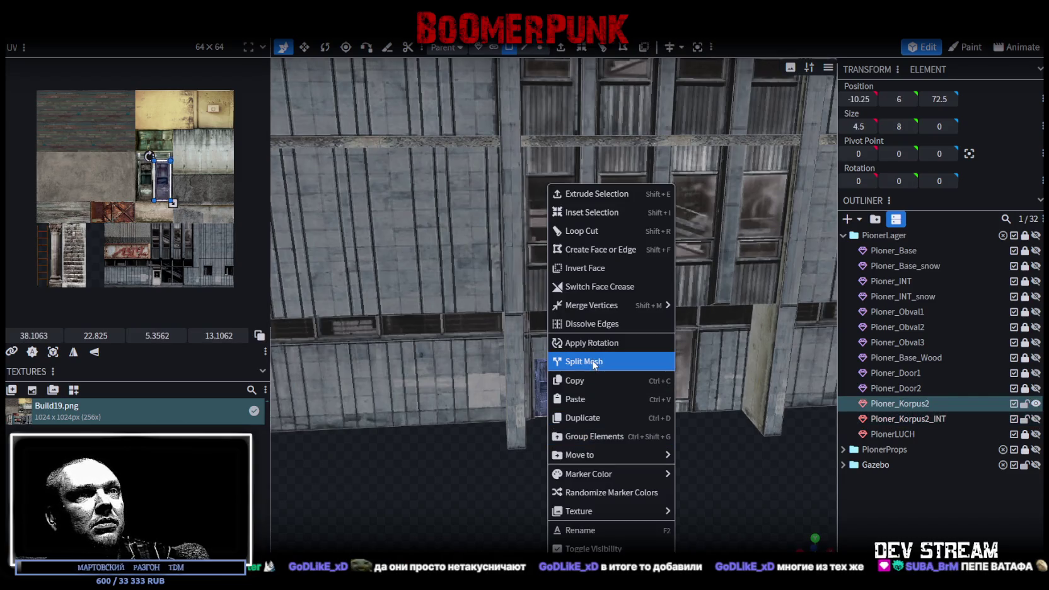
- Split Mesh on the door face, then lock and hide the new Ploner_Korpus2_selection
left_click(584, 362)
left_click(1025, 419)
left_click(1036, 420)
mouse_move(725, 410)
left_mouse_down()
mouse_move(606, 477)
mouse_move(662, 486)
left_mouse_up()
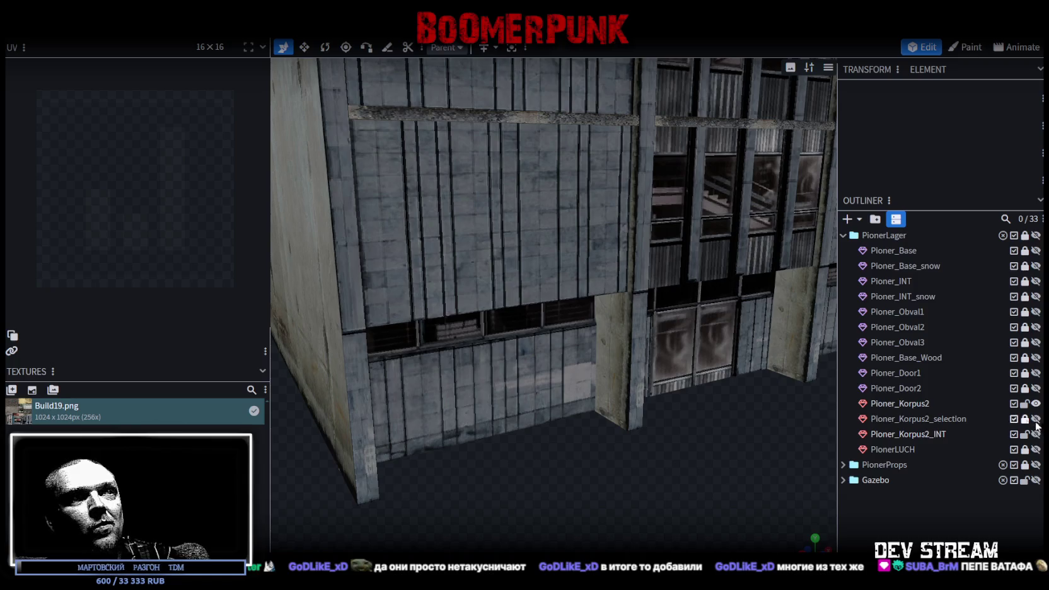
left_click_drag(820, 442, 644, 456)
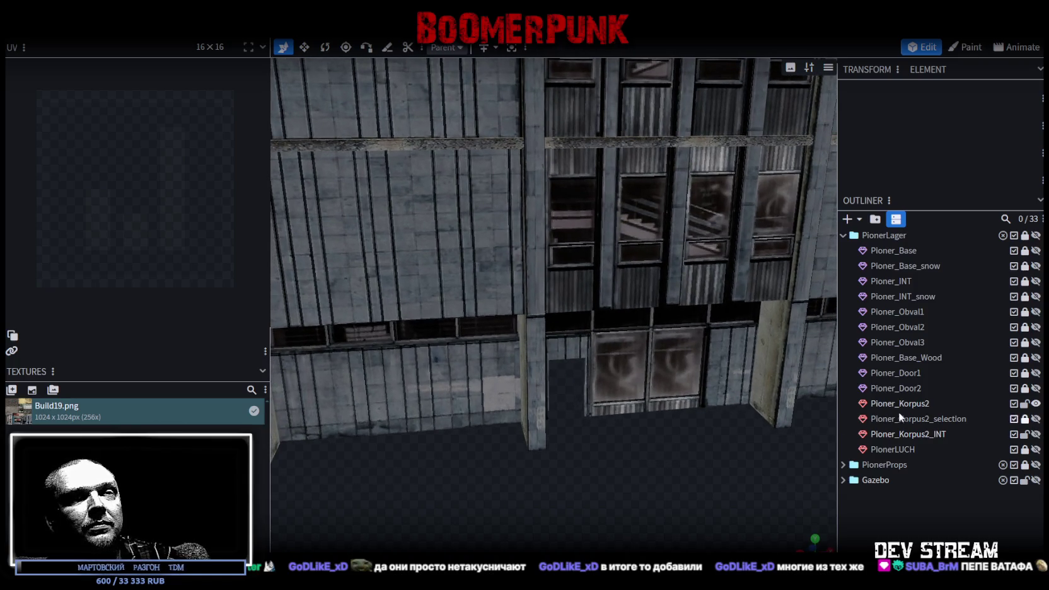
mouse_move(807, 441)
left_mouse_down()
mouse_move(643, 449)
mouse_move(597, 466)
mouse_move(712, 455)
mouse_move(649, 422)
mouse_move(715, 247)
mouse_move(709, 279)
left_mouse_up()
- Select the floor strip running along the building's base
left_click(708, 279)
scroll(709, 277, "up", 2)
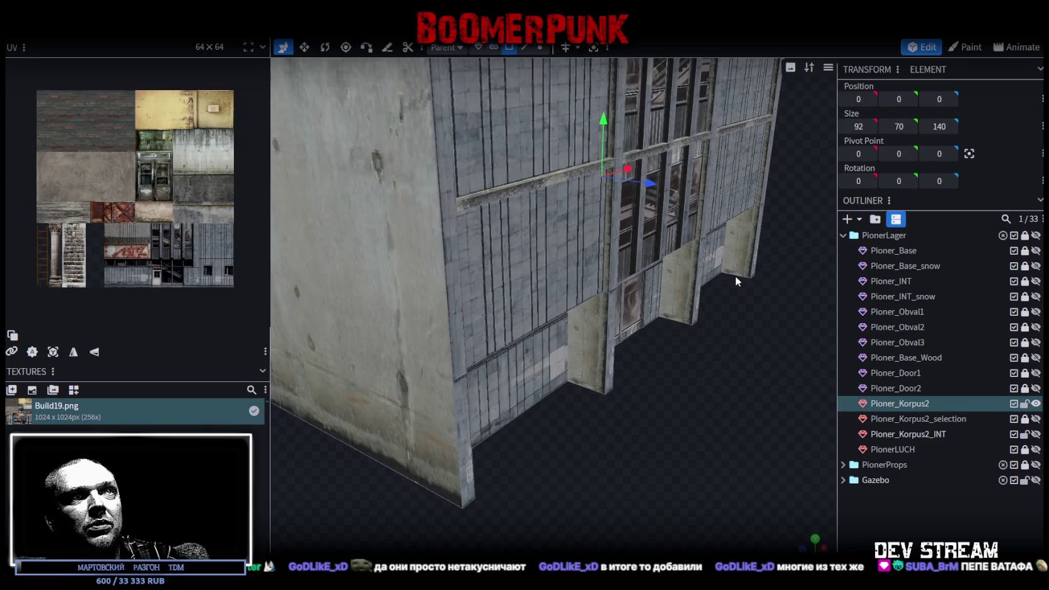
left_click(752, 271)
left_click(736, 273)
mouse_move(573, 487)
left_mouse_down()
mouse_move(474, 483)
mouse_move(408, 417)
left_mouse_up()
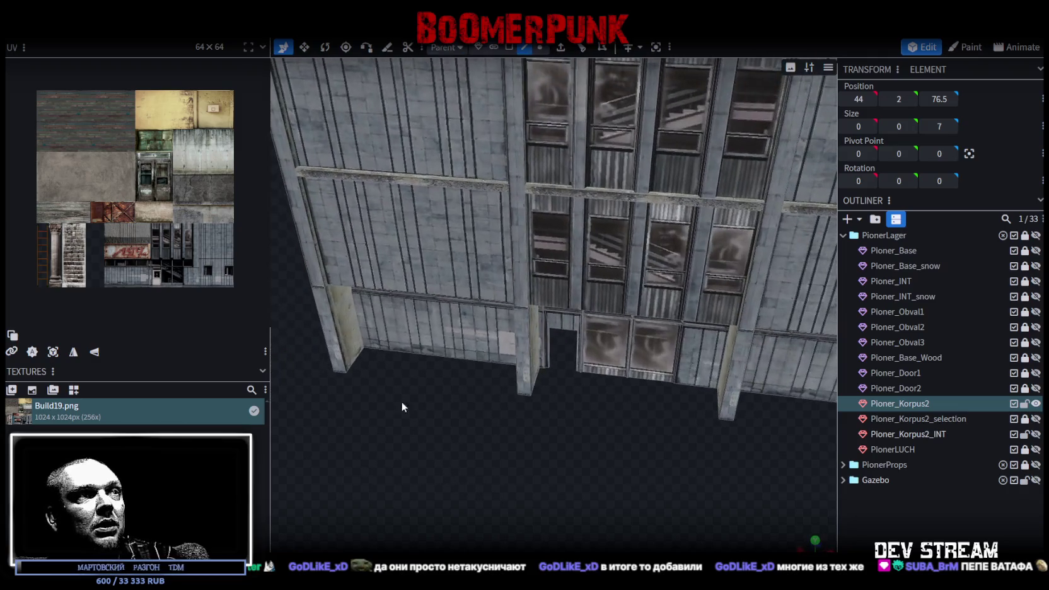
left_click(357, 363)
scroll(512, 458, "up", 5)
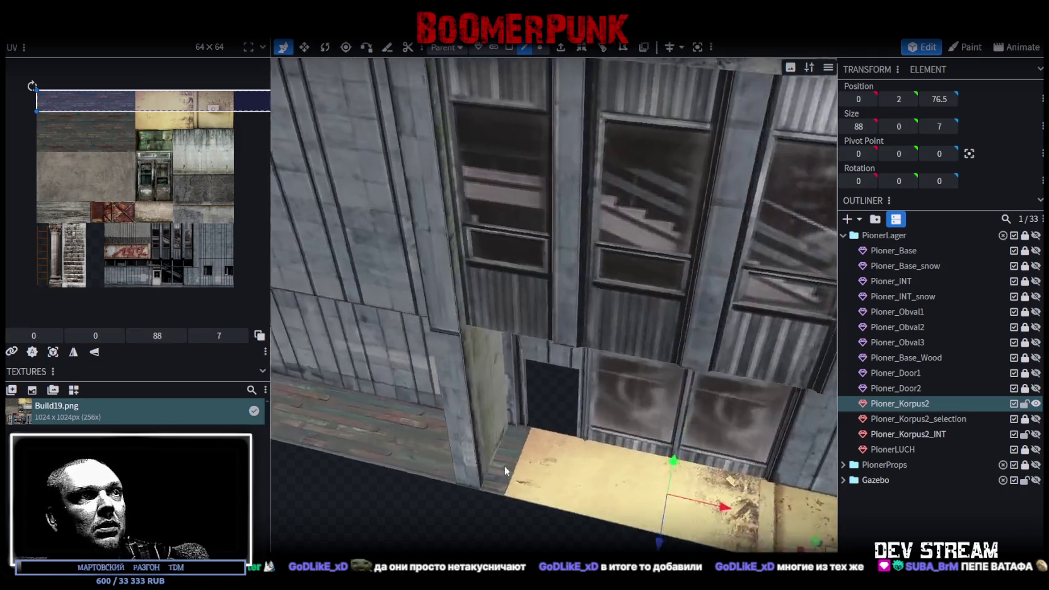
scroll(486, 467, "down", 3)
scroll(537, 453, "down", 3)
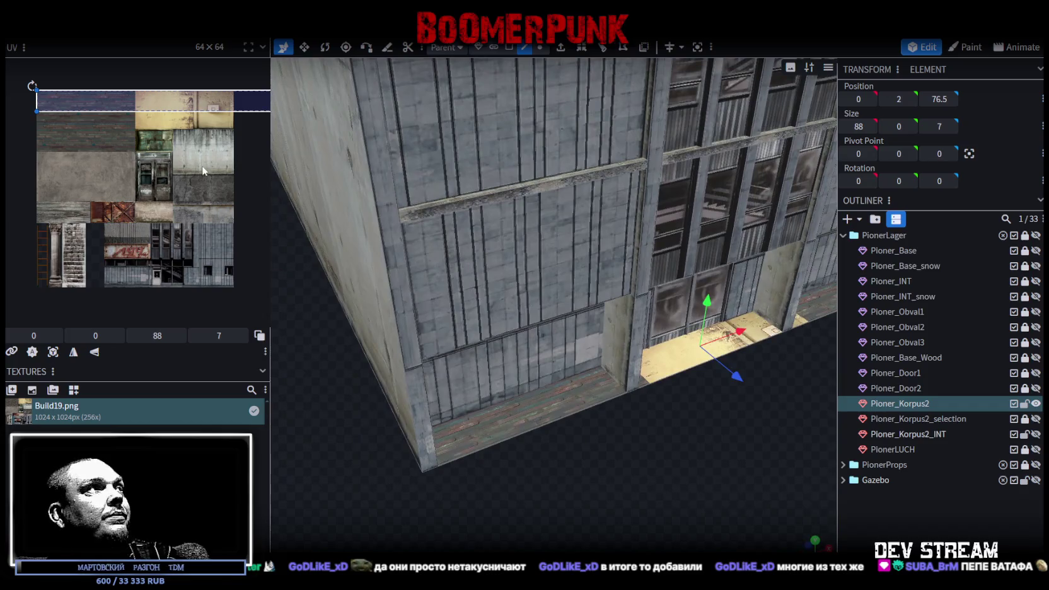
- Shift the strip's UV box onto the cracked concrete area of the texture
middle_click_drag(152, 158, 97, 146)
mouse_move(240, 101)
left_mouse_down()
mouse_move(249, 205)
mouse_move(144, 174)
left_mouse_up()
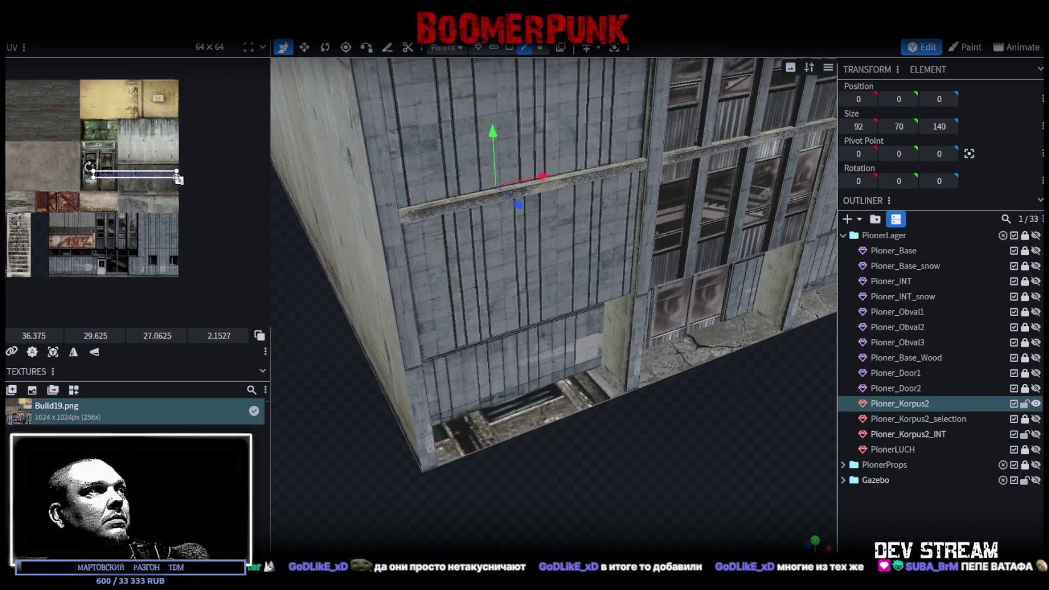
scroll(143, 174, "up", 5)
scroll(157, 190, "up", 3)
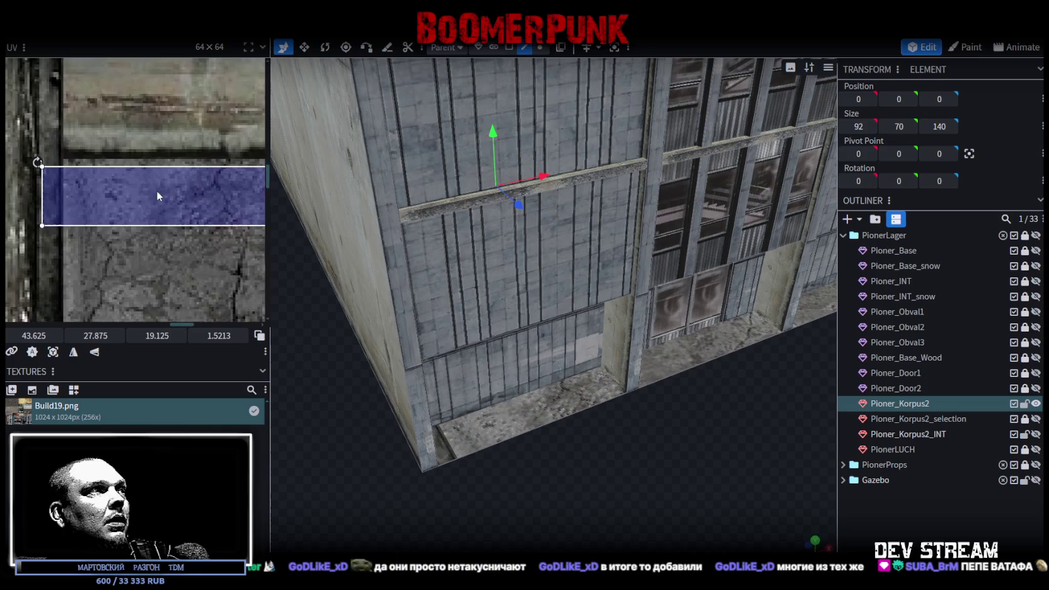
left_click_drag(157, 191, 46, 186)
scroll(70, 276, "down", 3)
scroll(70, 271, "down", 3)
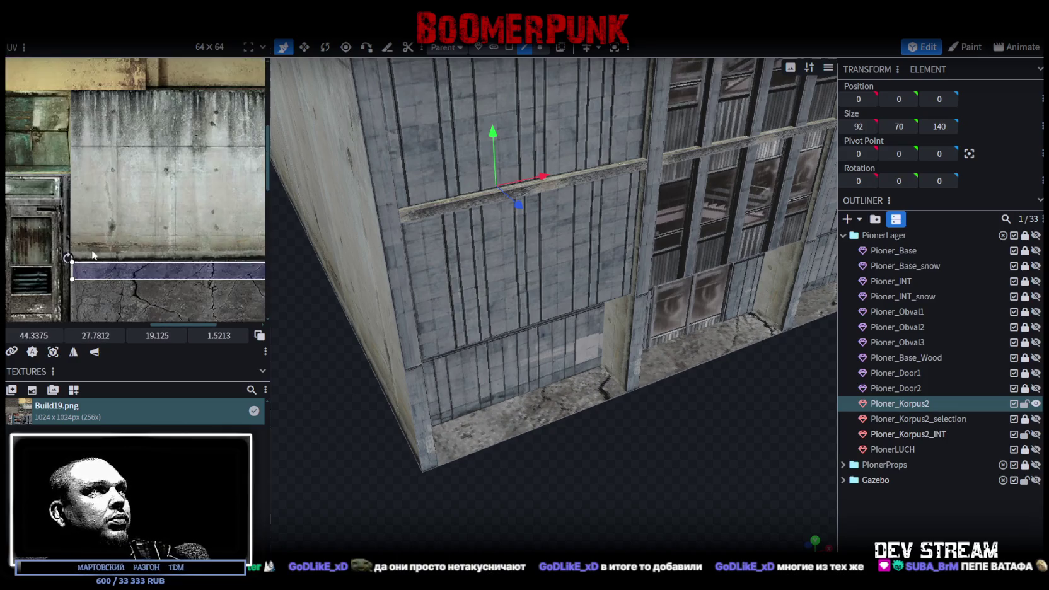
mouse_move(269, 168)
left_mouse_down()
mouse_move(527, 169)
mouse_move(401, 189)
left_mouse_up()
scroll(265, 277, "down", 2)
scroll(283, 288, "up", 8)
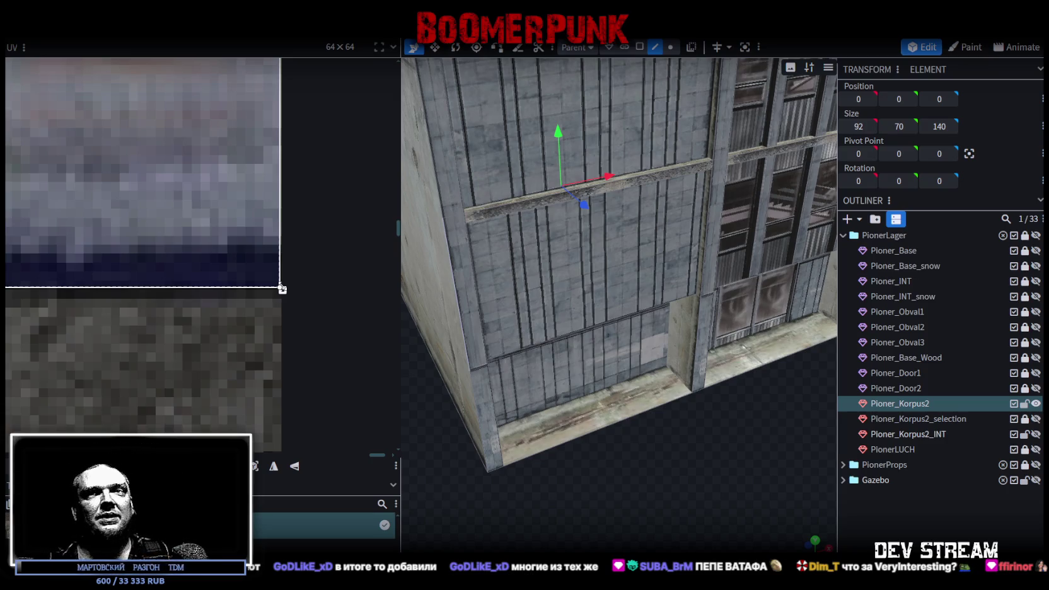
- Drag the Twitch chat popout over the Blockbench viewport
mouse_move(970, 373)
left_mouse_down()
mouse_move(421, 87)
mouse_move(463, 76)
left_mouse_up()
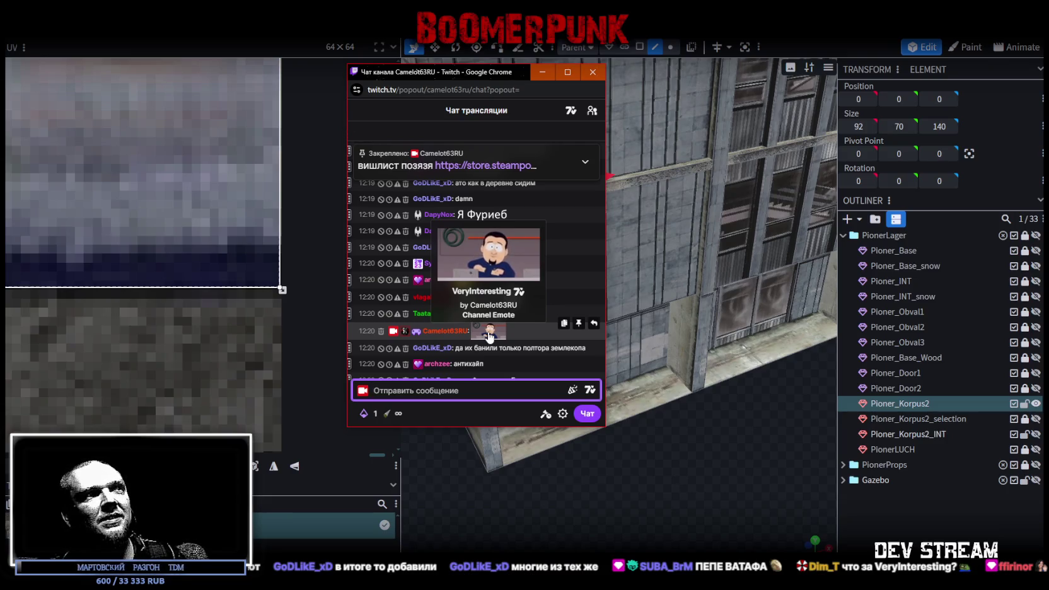
- Alt+Tab back to Blockbench and orbit around the building's base
key("alt+Tab")
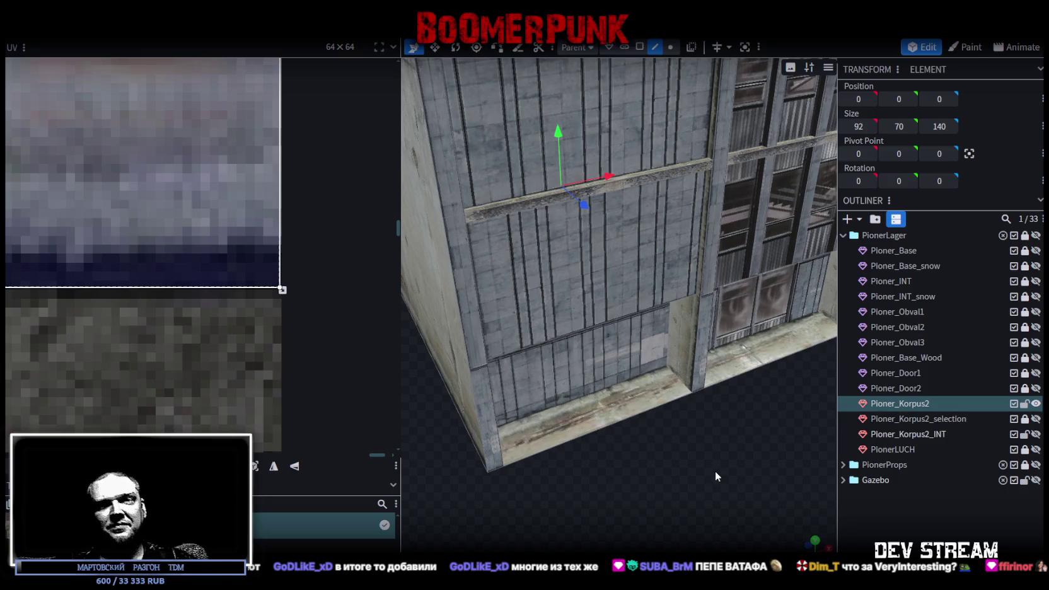
mouse_move(700, 448)
left_mouse_down()
mouse_move(643, 455)
mouse_move(661, 487)
mouse_move(658, 446)
left_mouse_up()
mouse_move(611, 420)
left_mouse_down()
mouse_move(602, 444)
mouse_move(676, 401)
mouse_move(657, 397)
mouse_move(634, 419)
left_mouse_up()
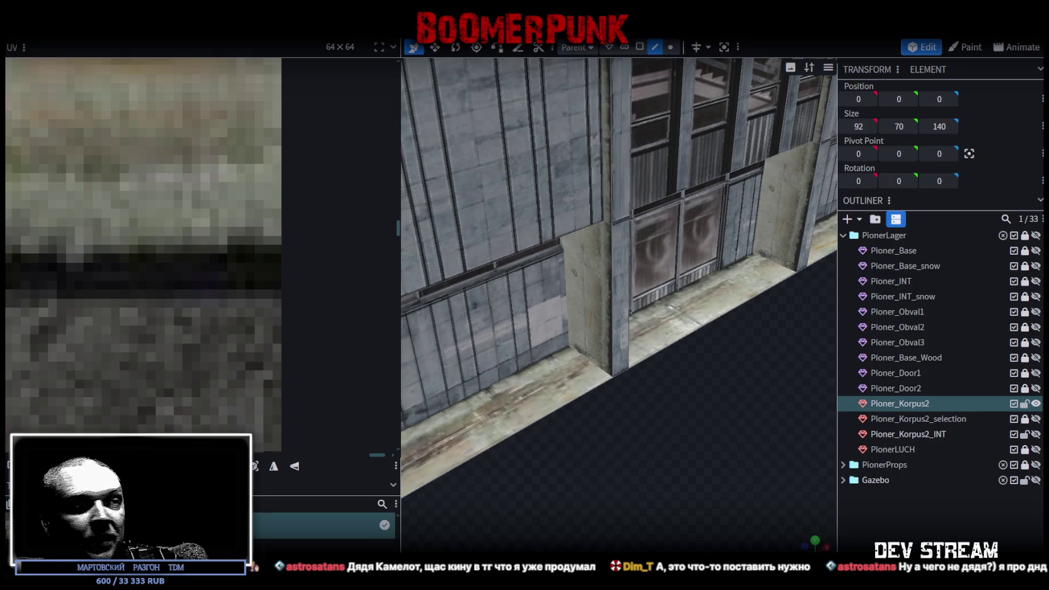
mouse_move(673, 394)
left_mouse_down()
mouse_move(548, 441)
mouse_move(610, 352)
left_mouse_up()
- In face mode, select the base floor face and move its UV onto the upper wall area, mirrored
left_click(639, 47)
left_click(660, 407)
scroll(264, 185, "down", 2)
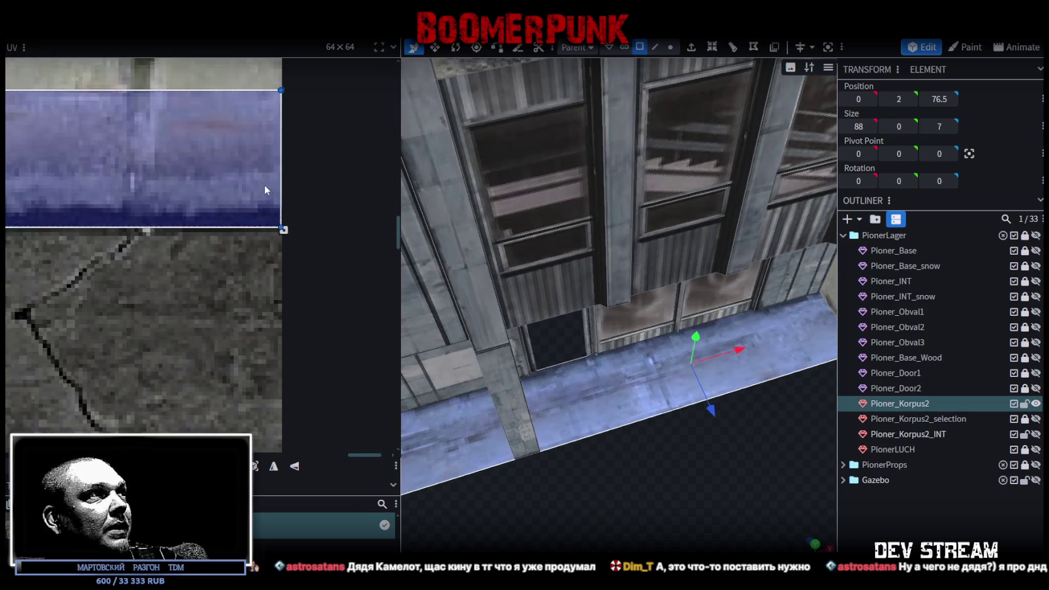
scroll(263, 185, "down", 2)
scroll(256, 299, "down", 2)
scroll(250, 304, "down", 2)
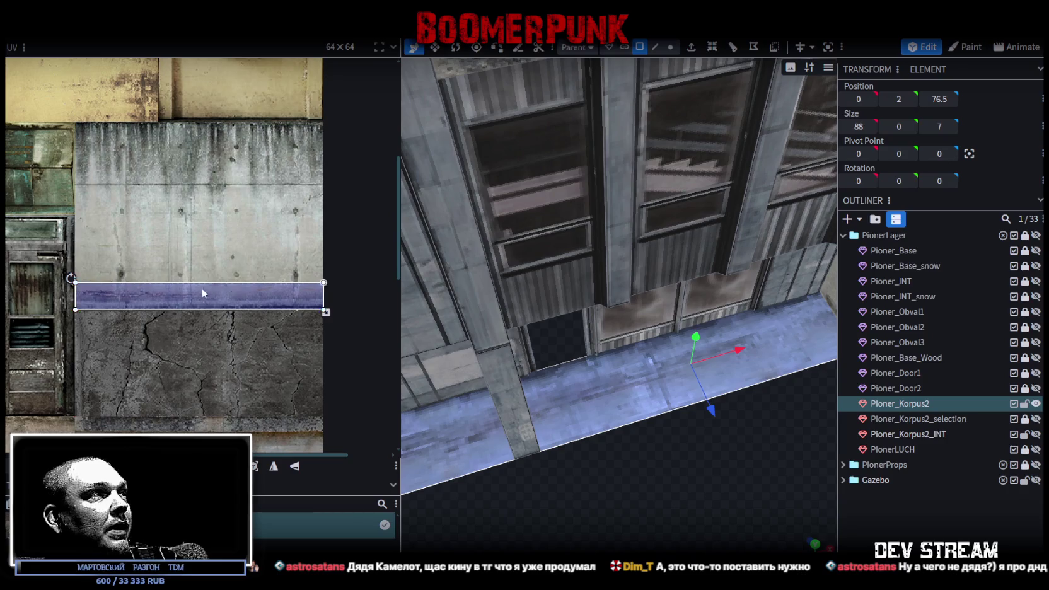
left_click_drag(201, 291, 212, 137)
scroll(81, 121, "up", 2)
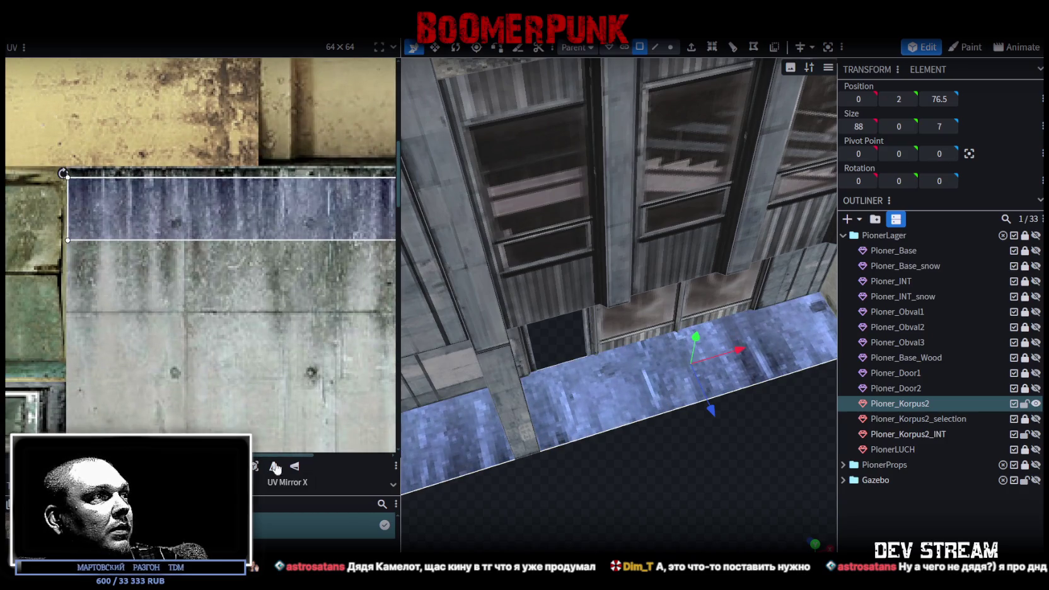
left_click(275, 465)
- Shift the floor face's UV area upward on the texture
scroll(26, 206, "up", 2)
scroll(25, 206, "up", 2)
scroll(137, 275, "up", 3)
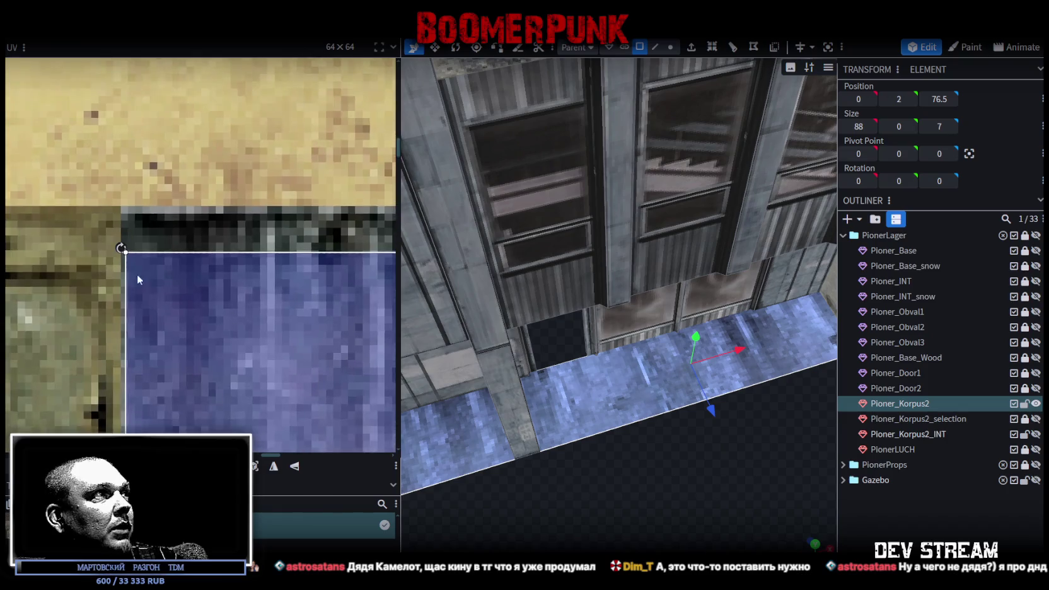
scroll(137, 274, "up", 2)
left_click_drag(169, 254, 167, 211)
scroll(167, 259, "down", 2)
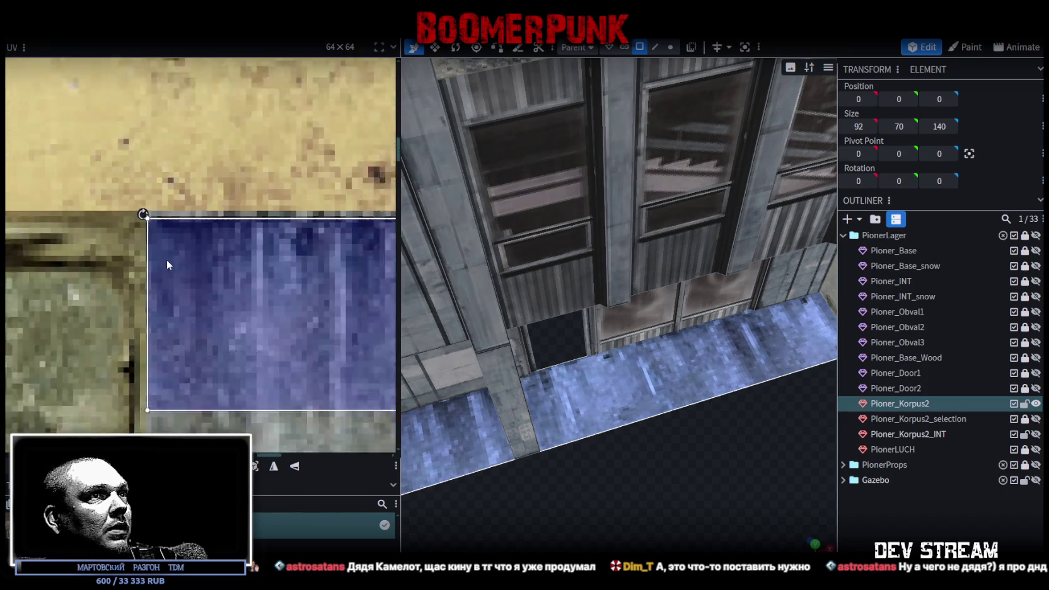
scroll(166, 259, "down", 2)
scroll(166, 259, "down", 2)
scroll(208, 287, "up", 2)
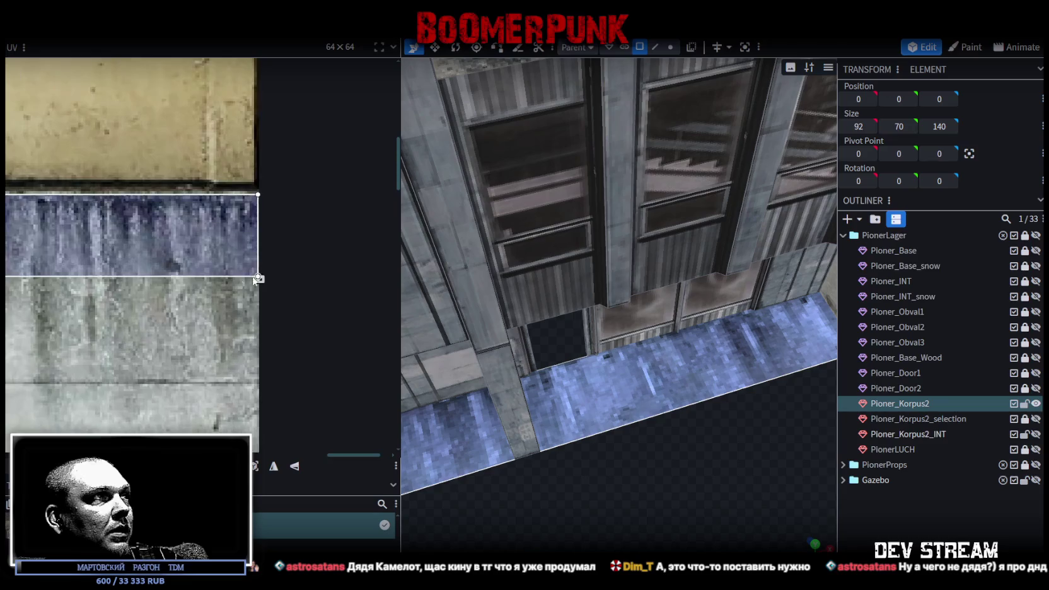
- Adjust the bottom edge of the floor face's UV area until the texture fits
mouse_move(260, 278)
left_mouse_down()
mouse_move(258, 379)
mouse_move(252, 366)
left_mouse_up()
scroll(258, 381, "up", 2)
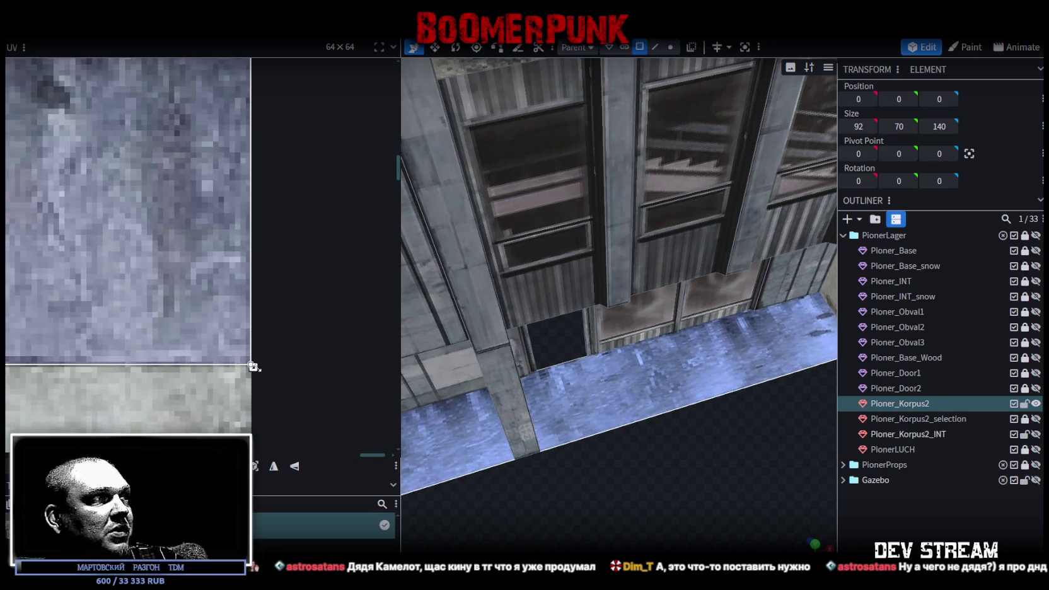
scroll(203, 228, "down", 2)
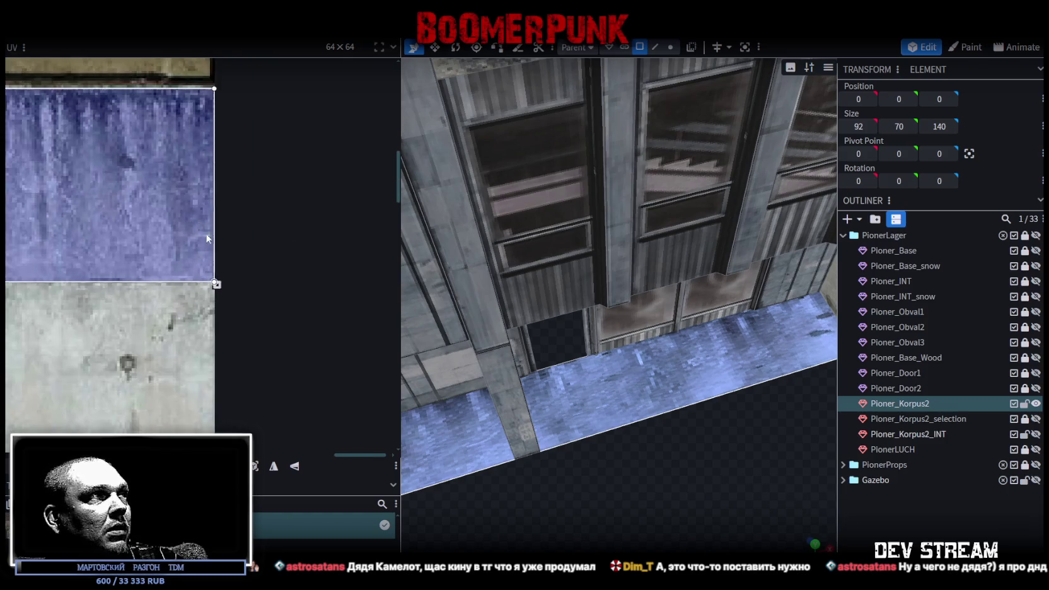
scroll(261, 319, "down", 1)
left_click_drag(256, 361, 256, 264)
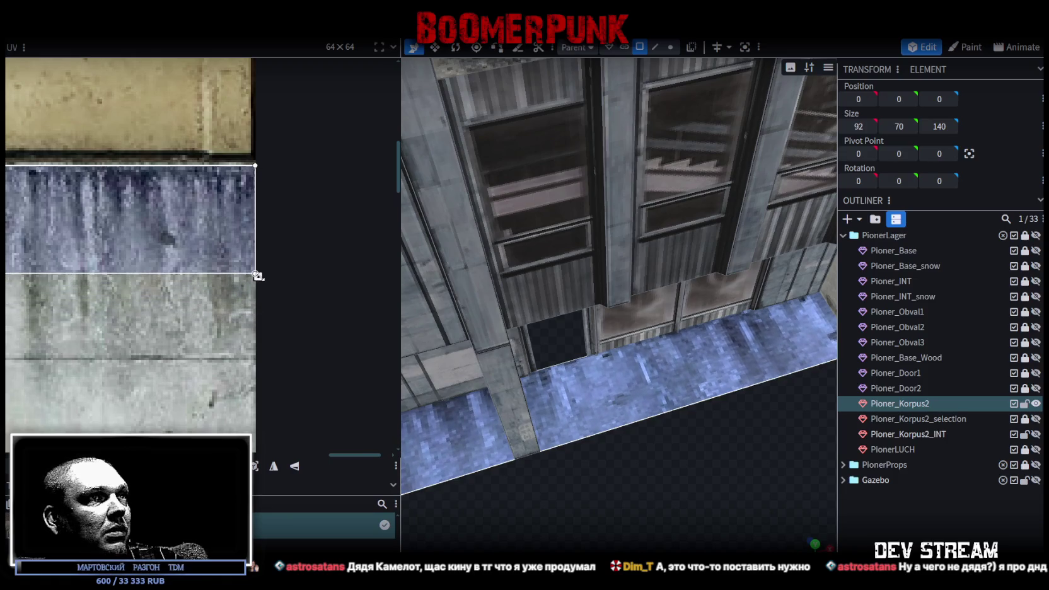
scroll(254, 262, "up", 2)
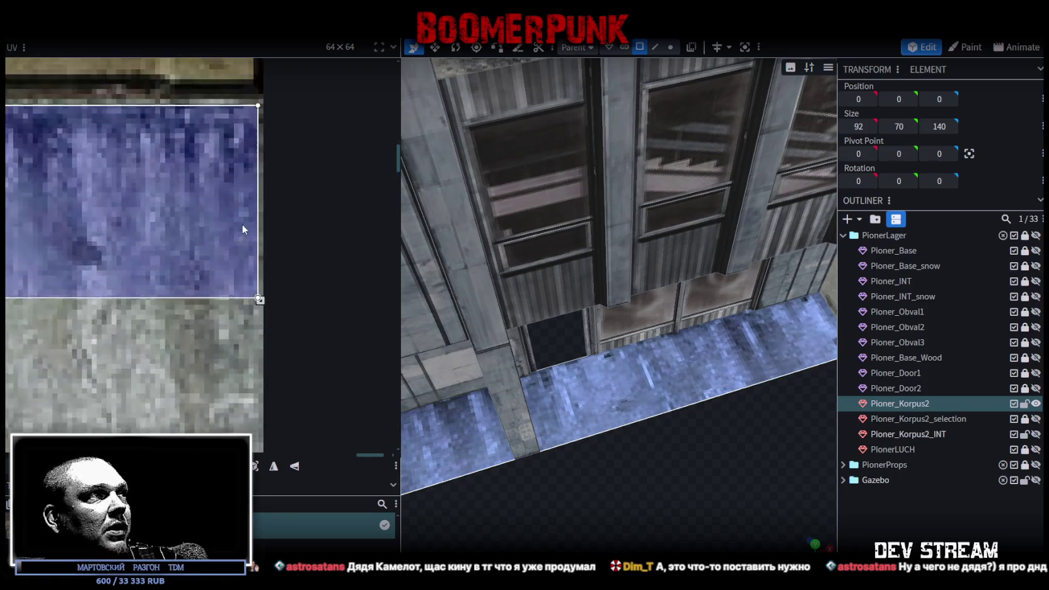
scroll(264, 309, "up", 2)
left_click_drag(267, 344, 268, 351)
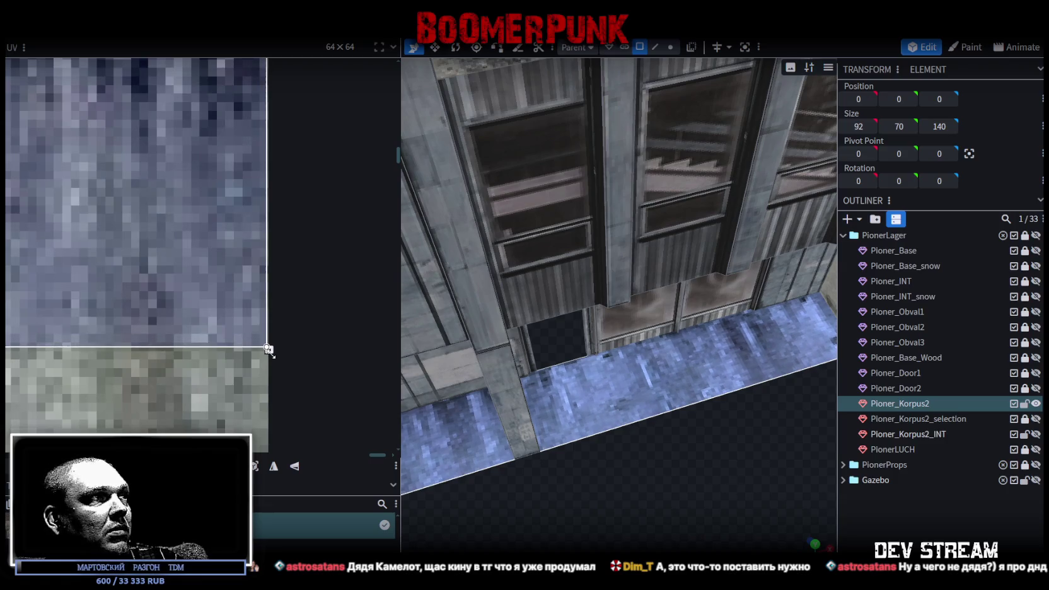
- Deselect, then inspect several front wall faces from corner and front views
left_click(868, 516)
mouse_move(690, 472)
left_mouse_down()
mouse_move(514, 413)
mouse_move(477, 415)
mouse_move(518, 399)
mouse_move(700, 385)
mouse_move(643, 407)
mouse_move(652, 340)
mouse_move(636, 348)
mouse_move(660, 420)
left_mouse_up()
left_click(659, 420)
mouse_move(574, 466)
left_mouse_down()
mouse_move(614, 431)
mouse_move(613, 457)
mouse_move(602, 365)
mouse_move(496, 389)
mouse_move(589, 478)
mouse_move(484, 517)
mouse_move(595, 512)
left_mouse_up()
left_click(612, 376)
left_click(536, 362)
mouse_move(523, 495)
left_mouse_down()
mouse_move(583, 428)
mouse_move(594, 367)
mouse_move(686, 363)
mouse_move(547, 406)
mouse_move(517, 395)
left_mouse_up()
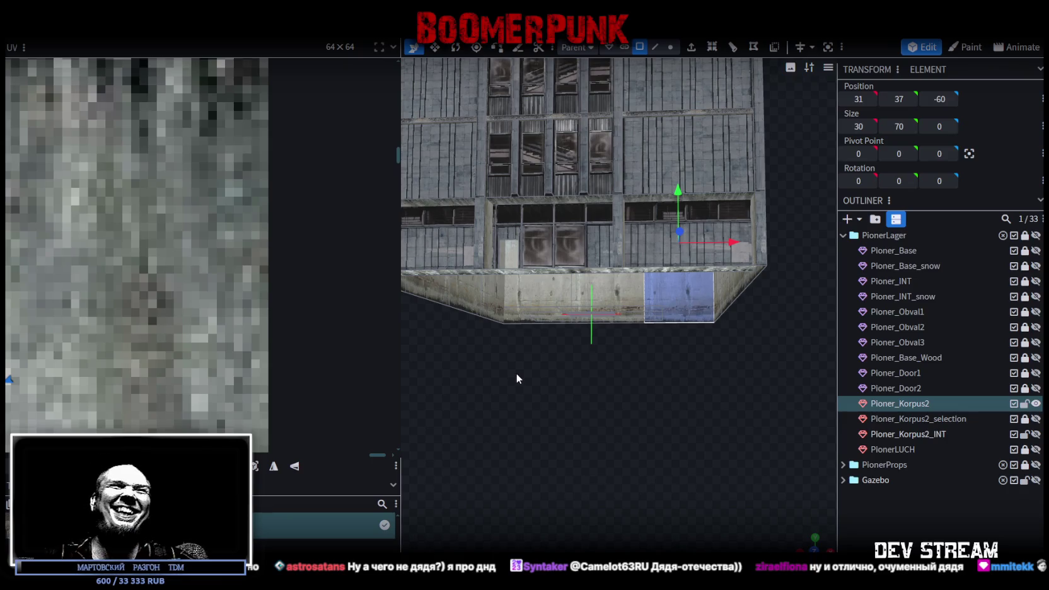
- Lock and hide Pioner_Korpus2 and toggle Pioner_Korpus2_selection's visibility
mouse_move(474, 321)
left_mouse_down()
mouse_move(554, 422)
mouse_move(670, 474)
mouse_move(665, 426)
mouse_move(641, 430)
mouse_move(690, 424)
mouse_move(698, 441)
mouse_move(668, 444)
left_mouse_up()
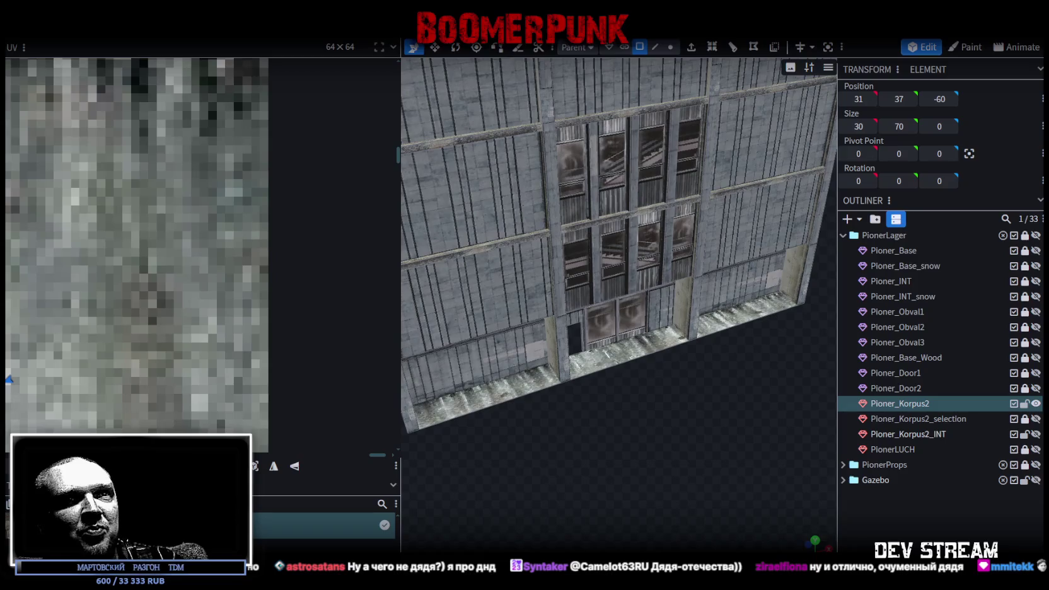
left_click(1024, 403)
left_click(1037, 404)
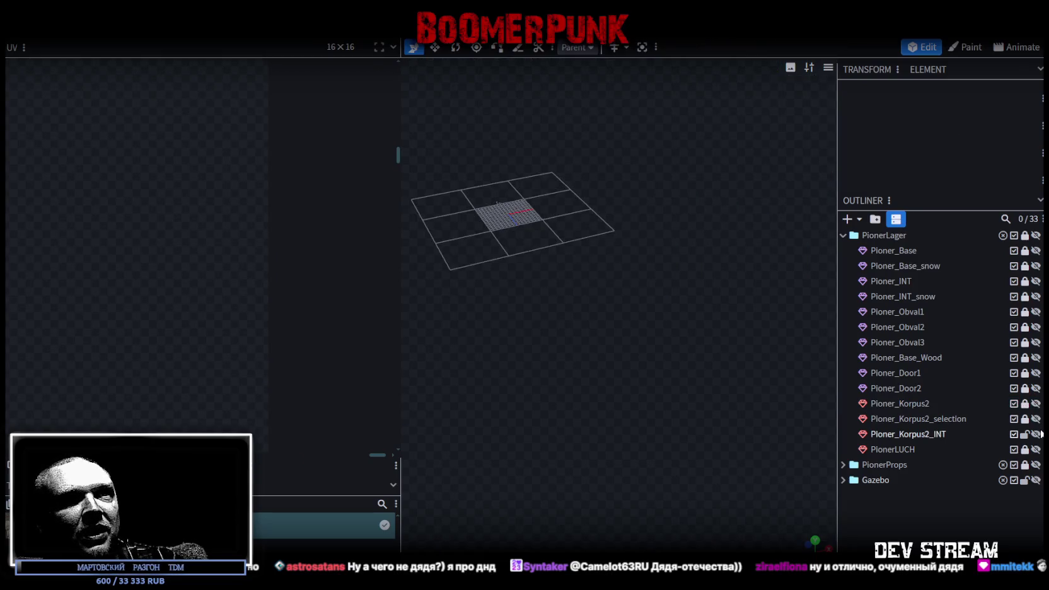
left_click(1036, 418)
- Toggle Pioner_Korpus2_INT's visibility and lock, leaving it visible and unlocked
left_click(1037, 435)
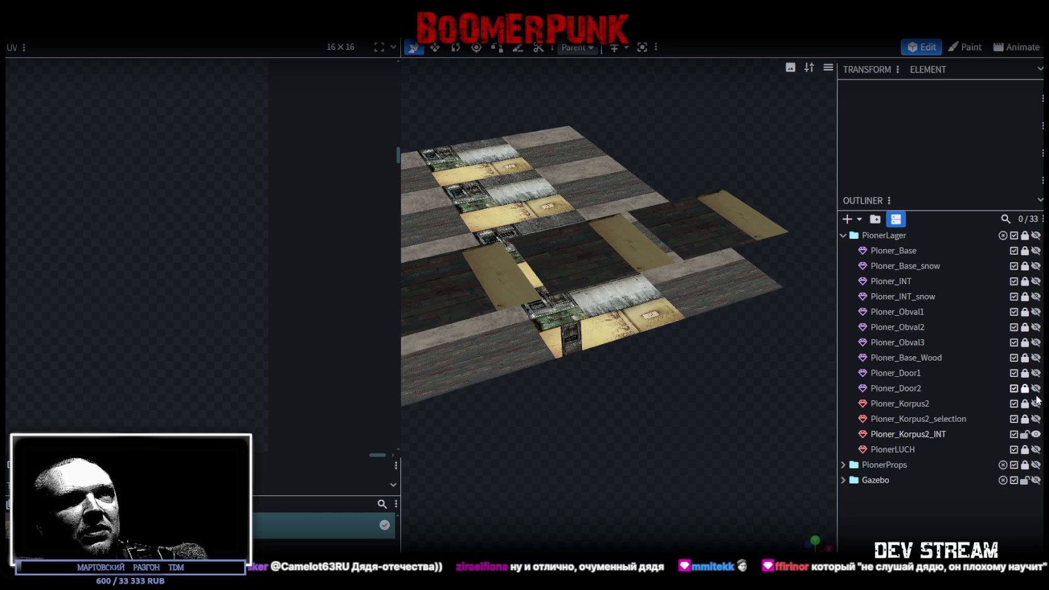
left_click(1037, 434)
left_click(1026, 435)
left_click(1026, 435)
left_click(1035, 434)
- Hide Pioner_Korpus2_INT and show both Pioner_Door1 and Pioner_Door2
left_click(1036, 388)
left_click(1036, 389)
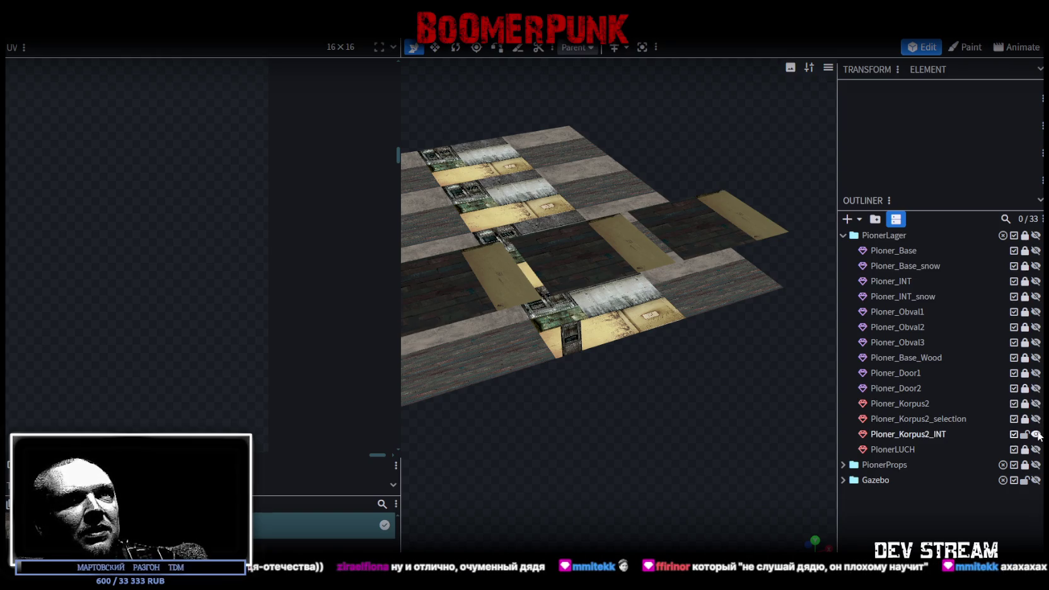
left_click(1036, 435)
left_click(1037, 388)
left_click(1036, 389)
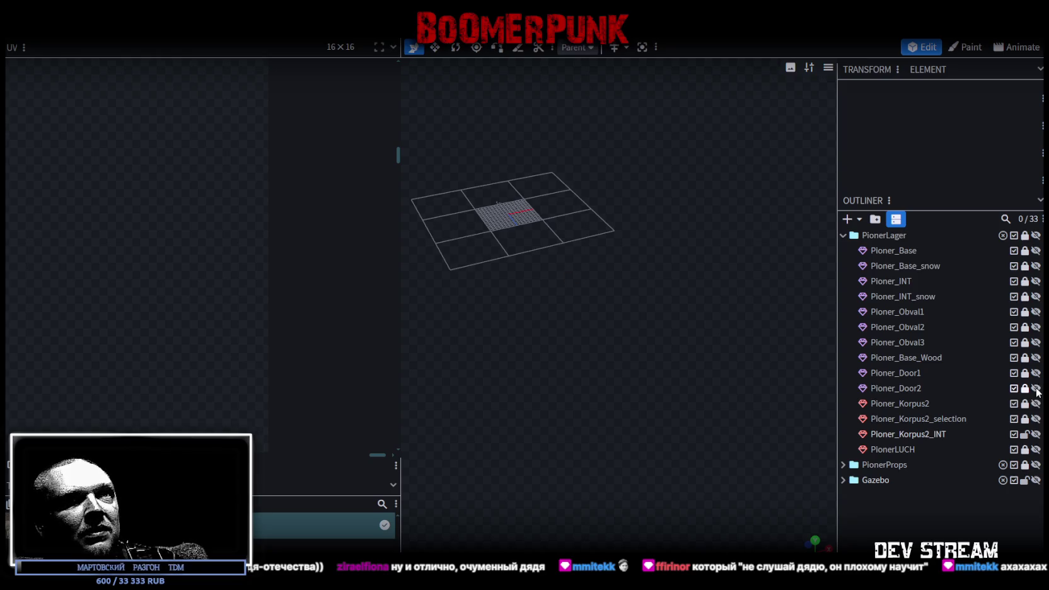
left_click(1036, 373)
left_click(1036, 373)
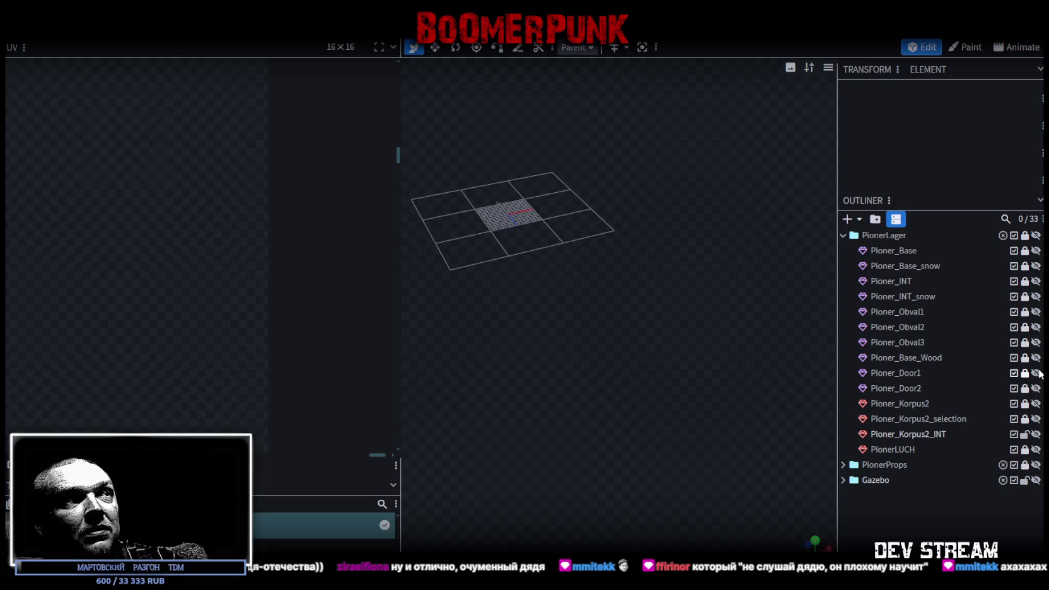
left_click(1035, 373)
left_click(1036, 389)
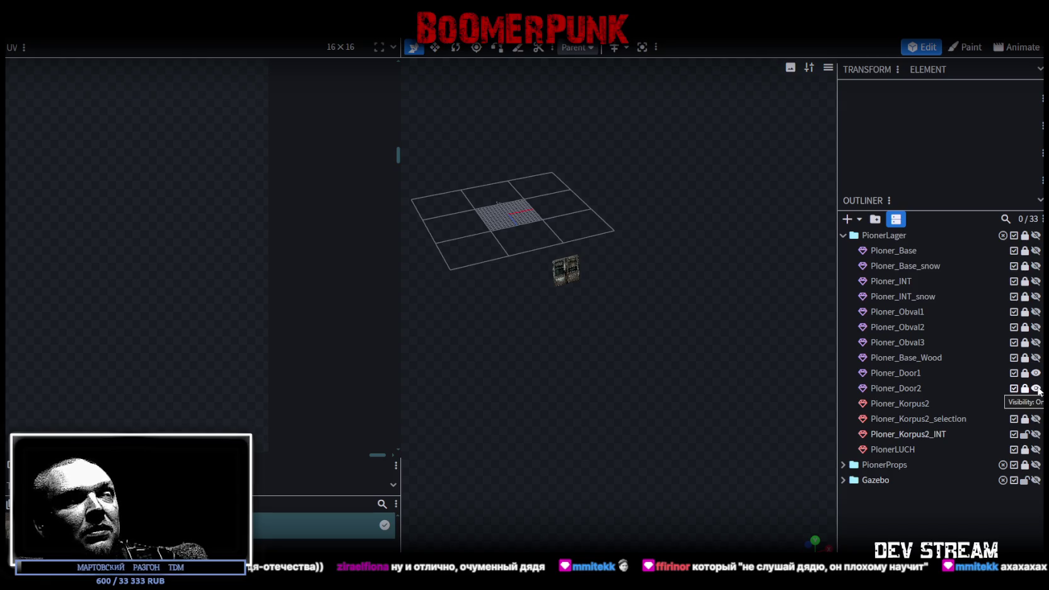
scroll(618, 392, "up", 3)
mouse_move(616, 398)
left_mouse_down()
mouse_move(733, 373)
mouse_move(599, 390)
mouse_move(635, 379)
mouse_move(604, 361)
mouse_move(622, 361)
left_mouse_up()
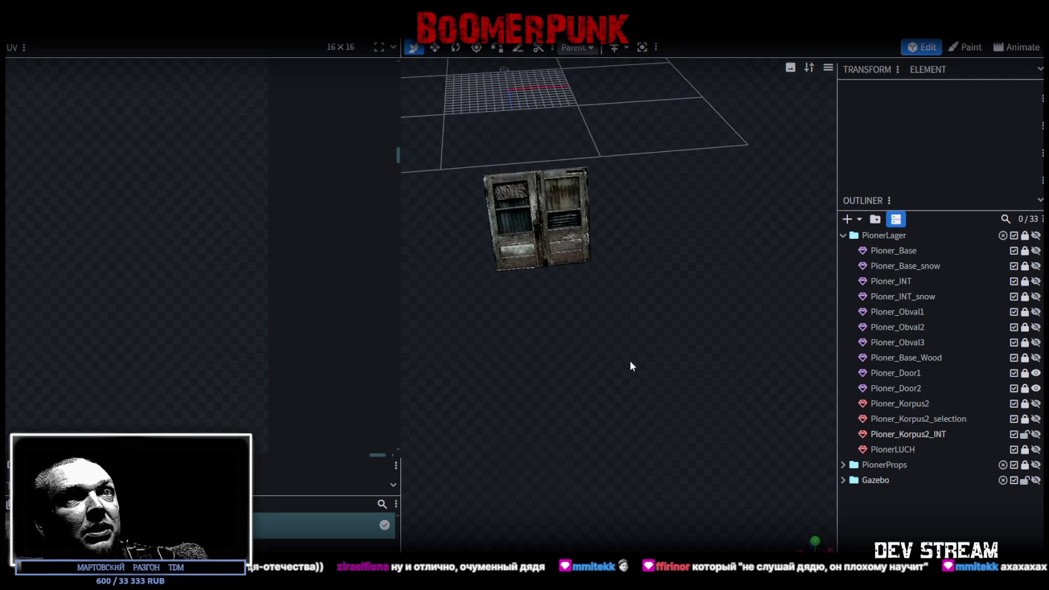
- Unlock, show and select Pioner_Korpus2_selection
left_click(1026, 420)
left_click(1036, 419)
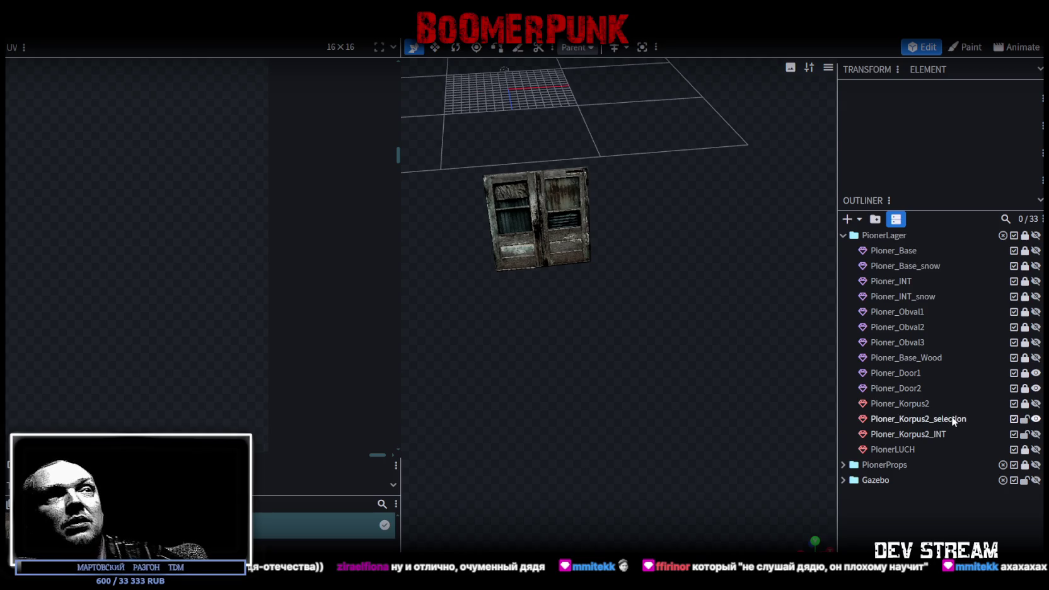
left_click(952, 419)
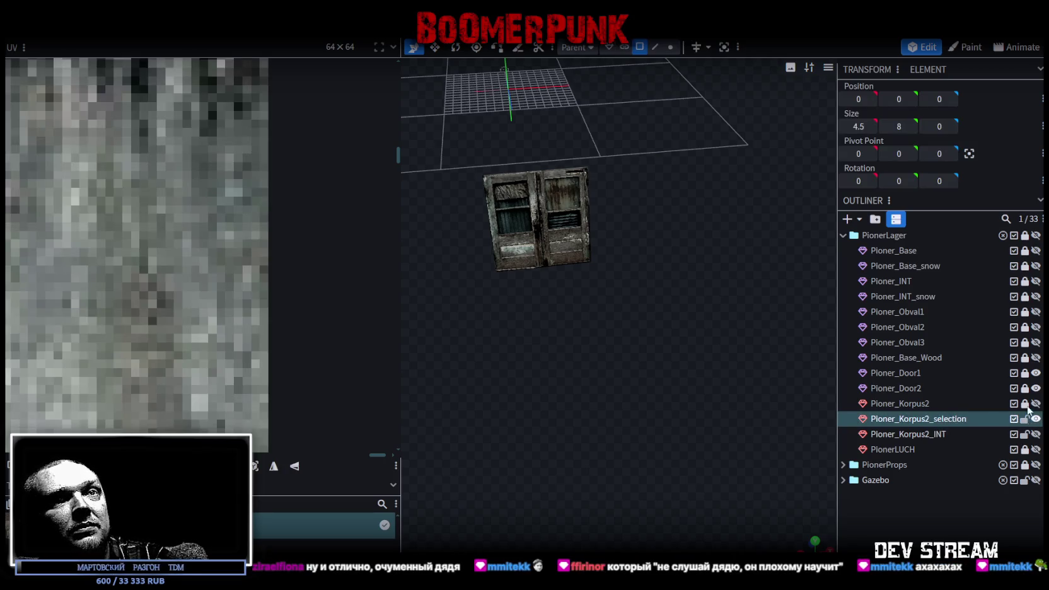
- Hide Pioner_Door1 and Pioner_Door2, delete the selection object, and unhide the Pioner_Korpus2_INT floor
left_click(1036, 373)
left_click(1035, 387)
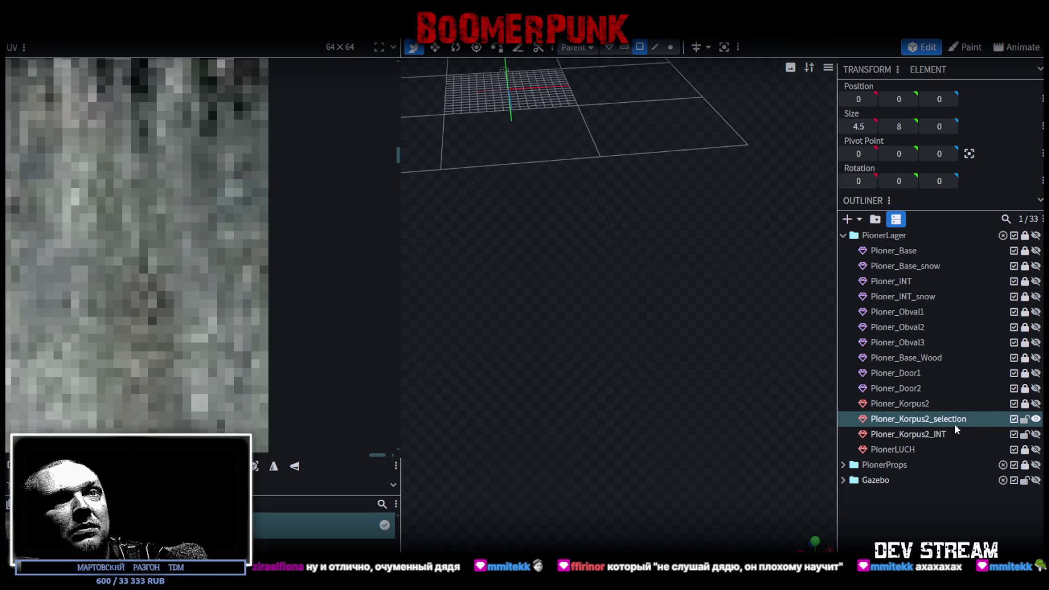
scroll(630, 366, "down", 3)
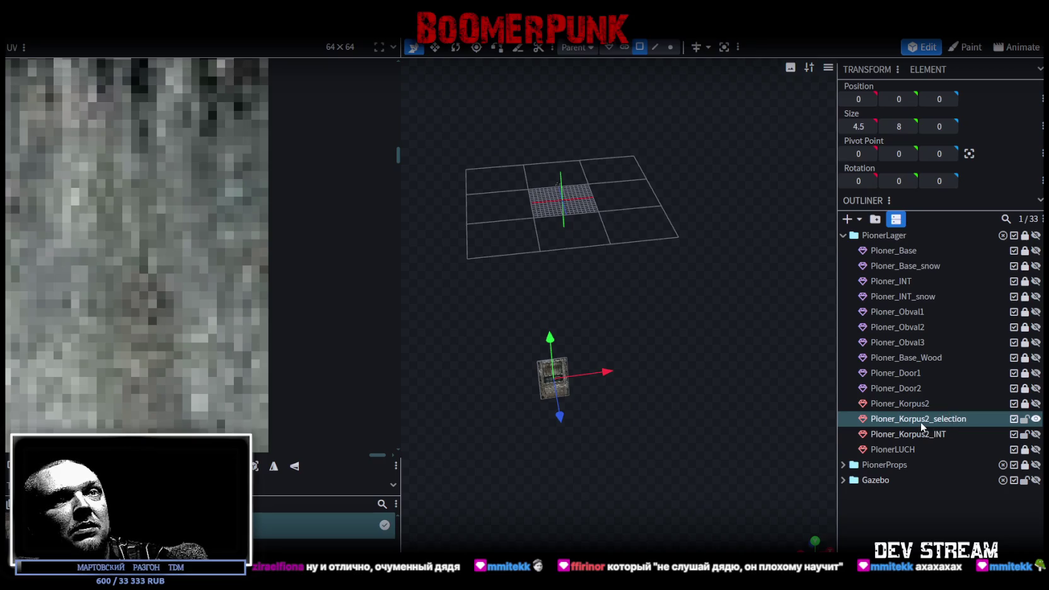
key("Delete")
left_click(1037, 418)
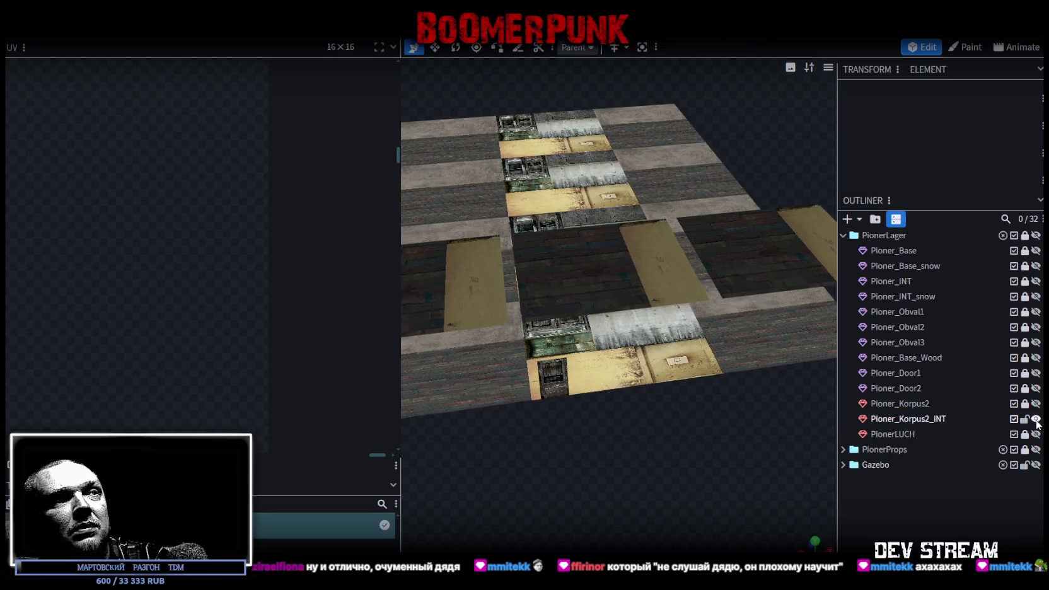
mouse_move(753, 460)
left_mouse_down()
mouse_move(610, 339)
mouse_move(558, 490)
left_mouse_up()
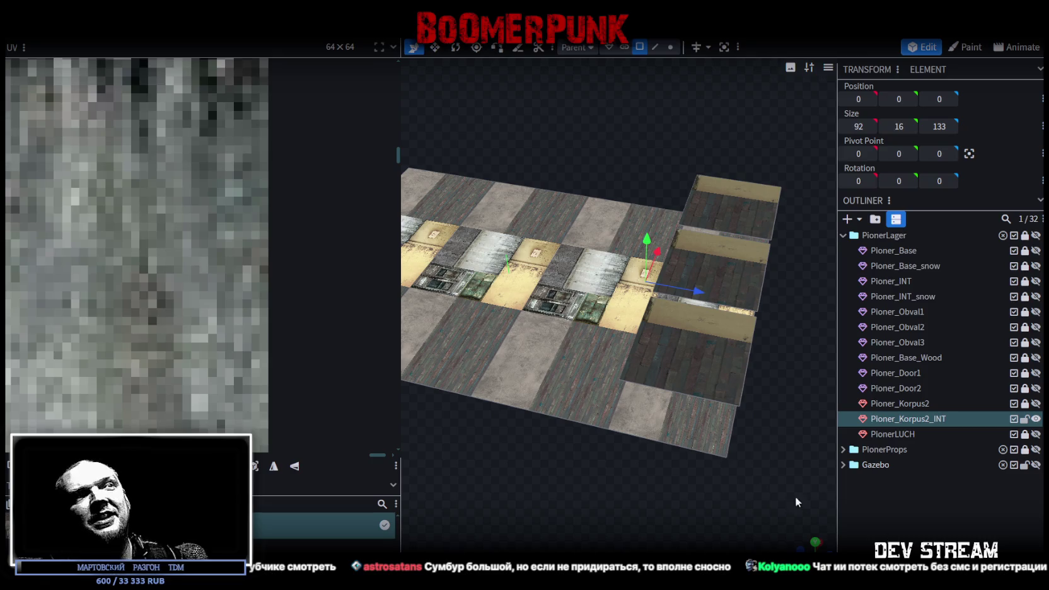
- Slide one floor face of the interior mesh along Z to -42.5, the strip's end
left_click_drag(795, 496, 670, 467)
left_click(621, 363)
mouse_move(697, 381)
left_mouse_down()
mouse_move(466, 379)
mouse_move(531, 416)
mouse_move(453, 364)
mouse_move(644, 368)
mouse_move(763, 397)
mouse_move(725, 437)
mouse_move(598, 416)
mouse_move(565, 387)
mouse_move(548, 440)
mouse_move(633, 176)
left_mouse_up()
- Switch to edge selection, select the floor's front edge, and activate the Move tool
left_click(655, 47)
left_click(541, 357)
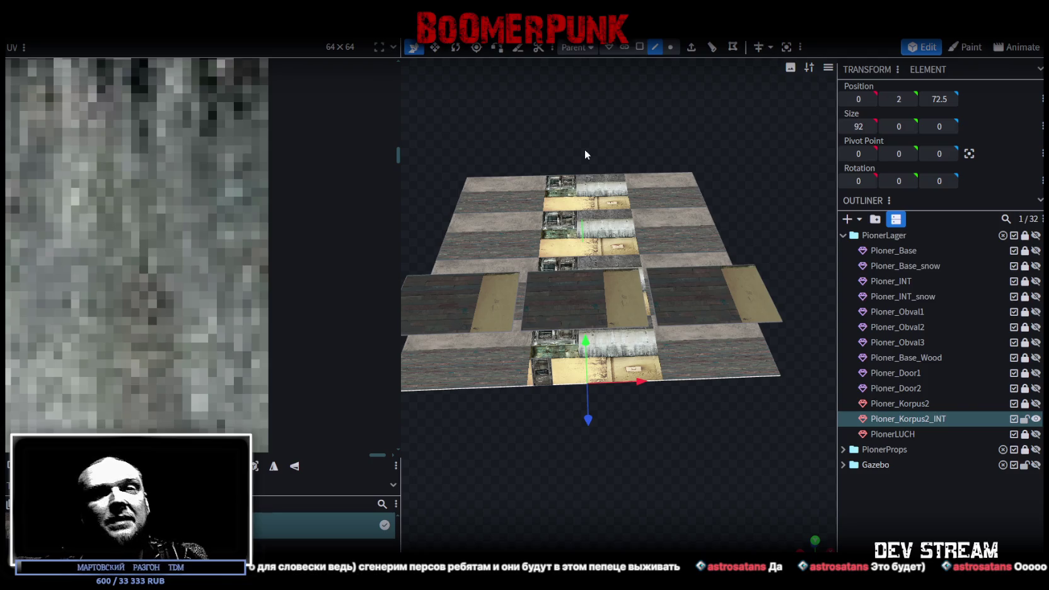
key("v")
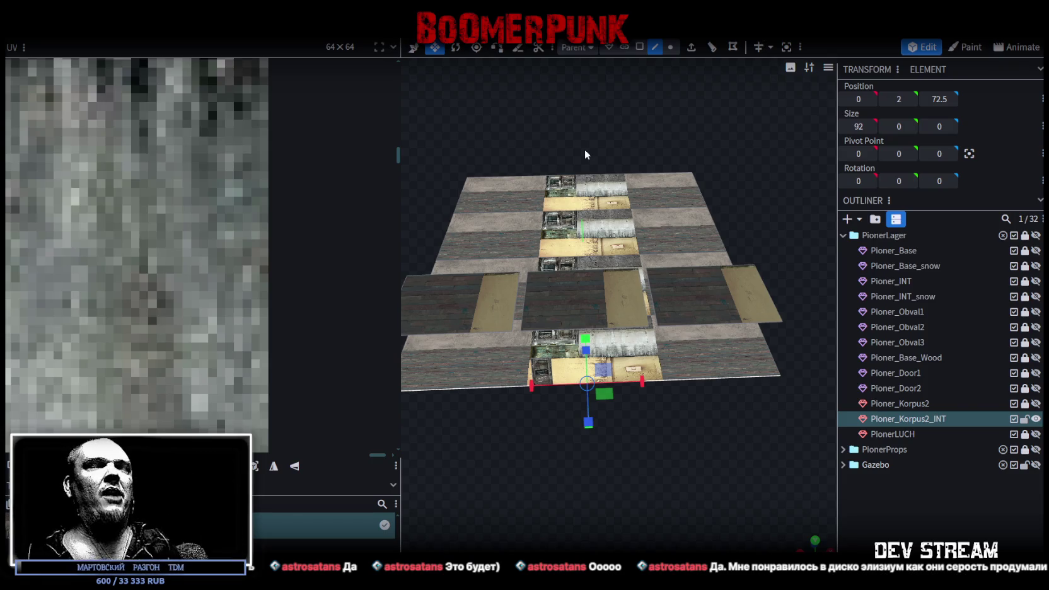
- Add a single loop cut across the Pioner_Korpus2_INT floor mesh at offset 46
scroll(597, 222, "up", 2)
scroll(597, 222, "down", 2)
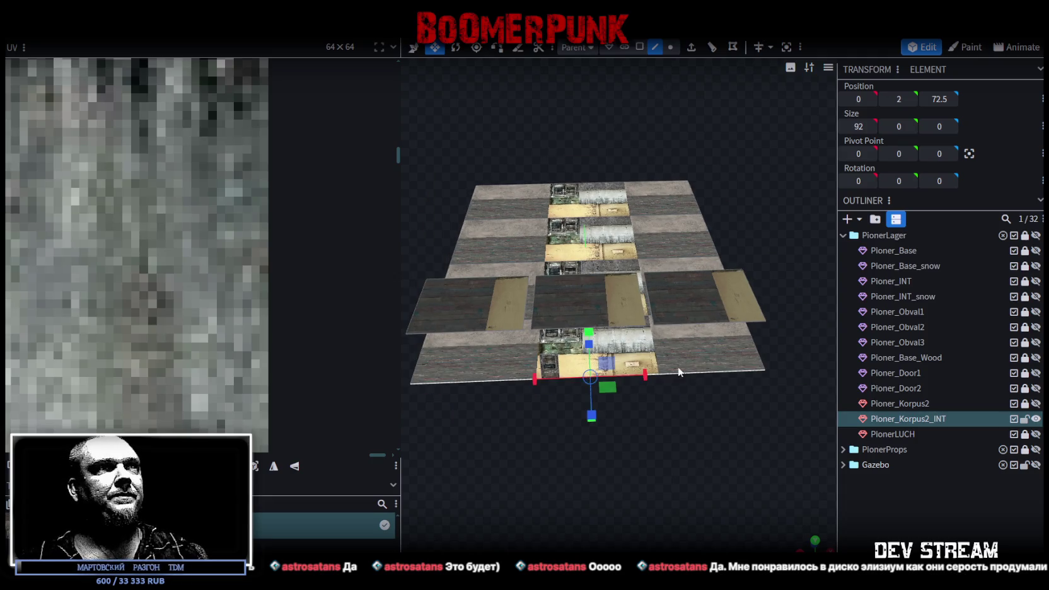
left_click(713, 47)
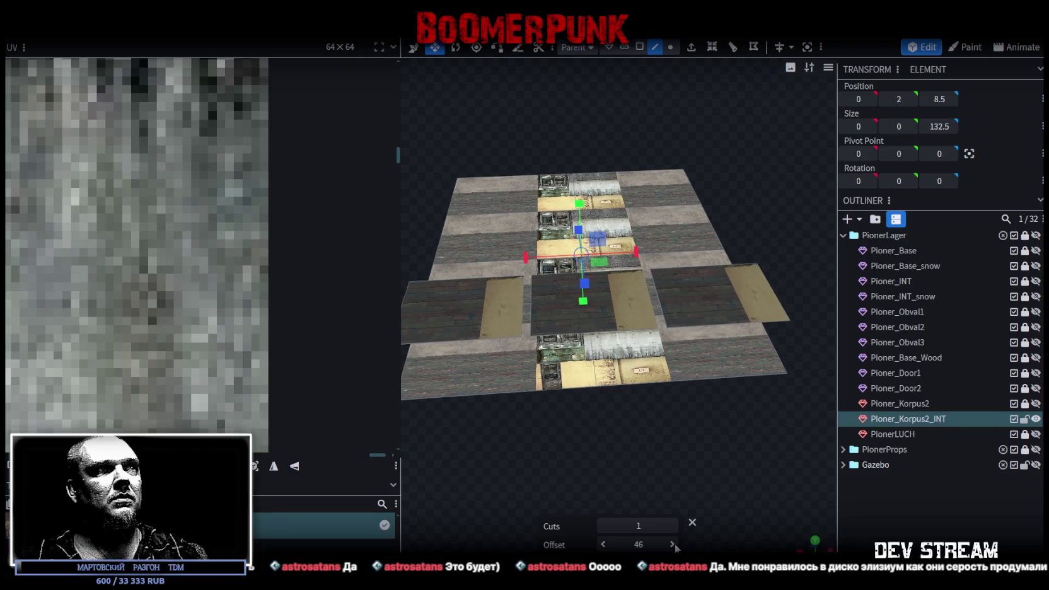
- Lower the loop cut offset from 46 to 45
left_click(604, 545)
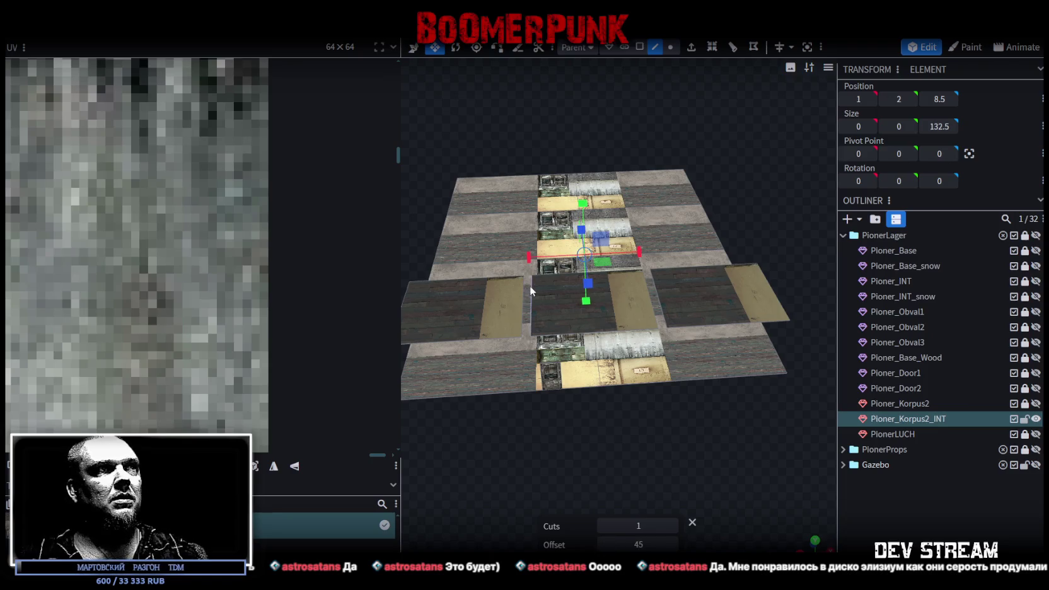